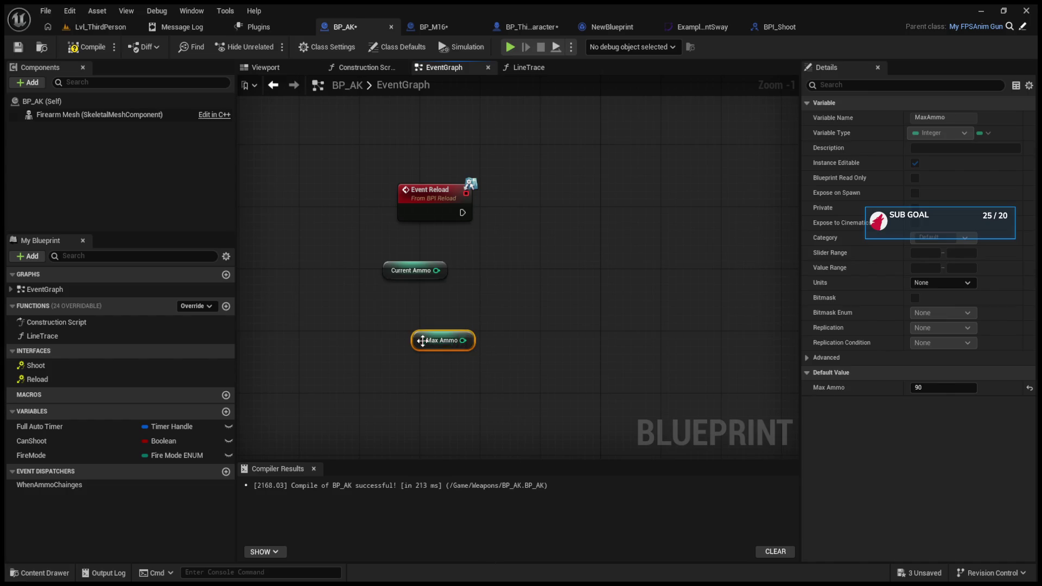
Nudge the Max Ammo getter, then switch to Lvl_ThirdPerson and browse the Content Browser folders
drag(422, 341, 384, 325)
click(101, 31)
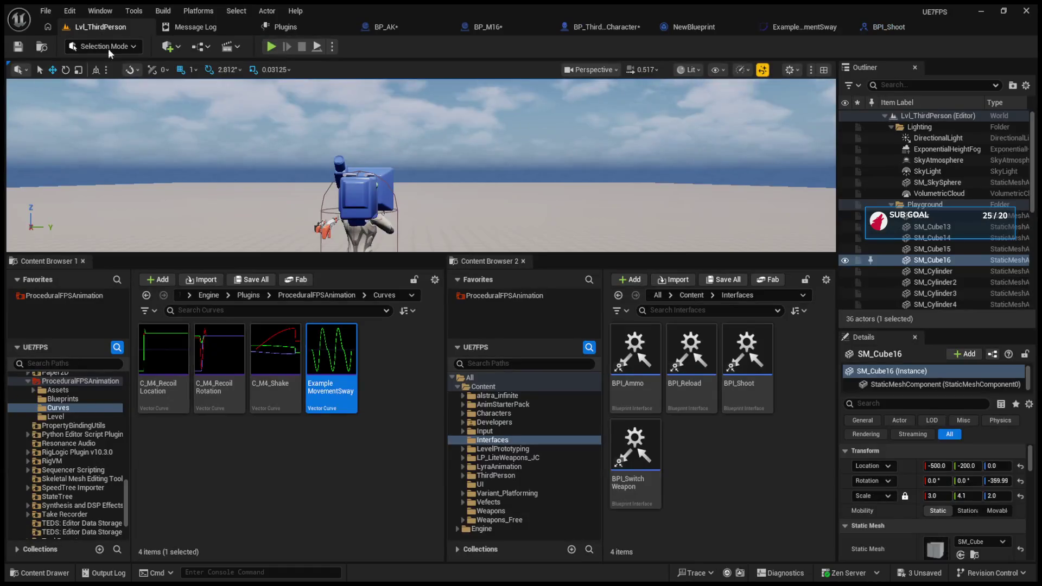
scroll(77, 430, down, 2)
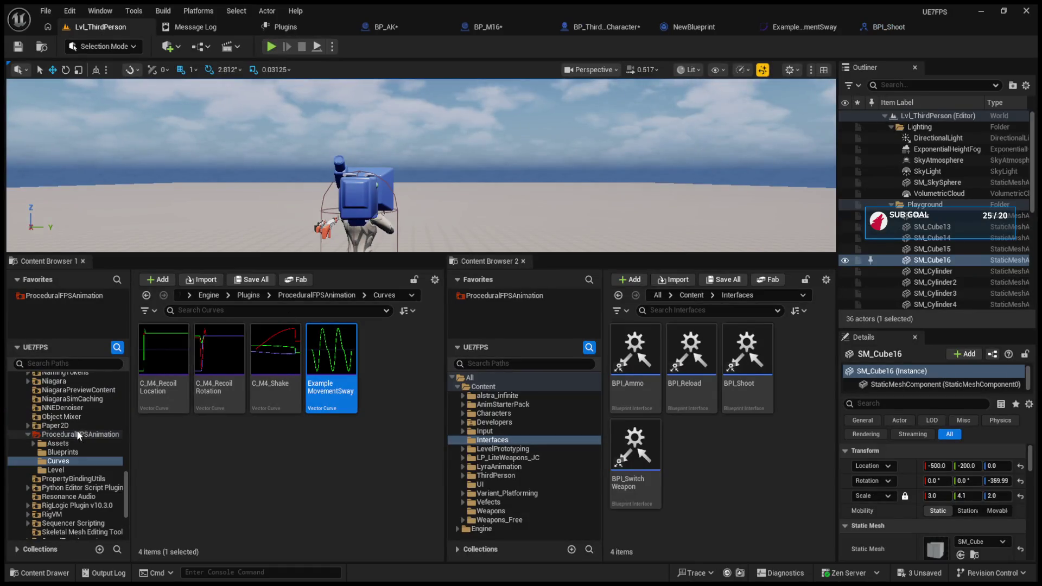
ctrl+click(37, 436)
scroll(43, 463, up, 5)
scroll(43, 463, up, 10)
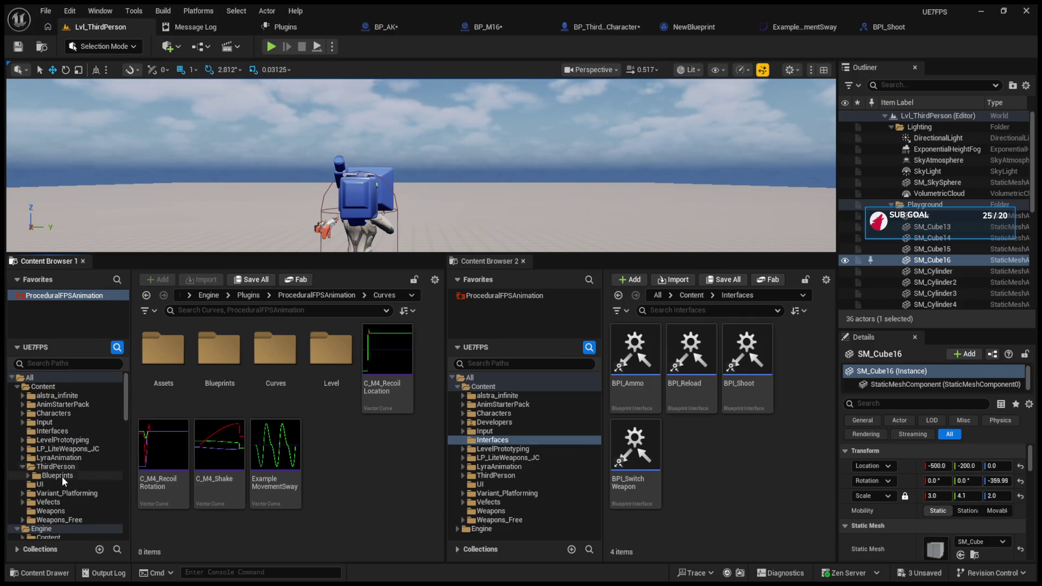
click(62, 477)
click(59, 468)
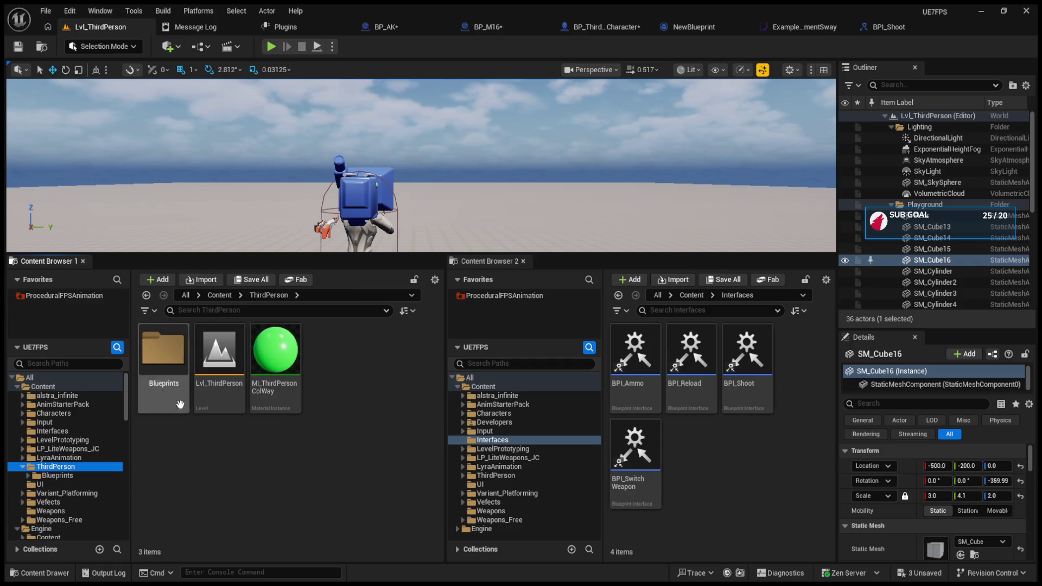
click(43, 387)
scroll(381, 464, down, 5)
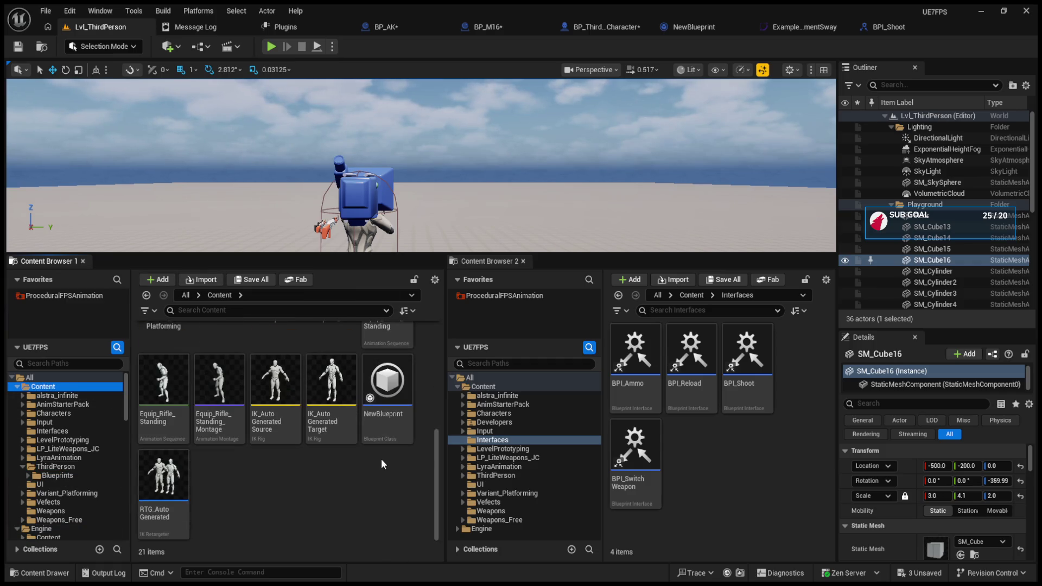
Expand Content, go into the Weapons folder and open the MyFPSAnim_Gun blueprint
click(18, 386)
click(17, 395)
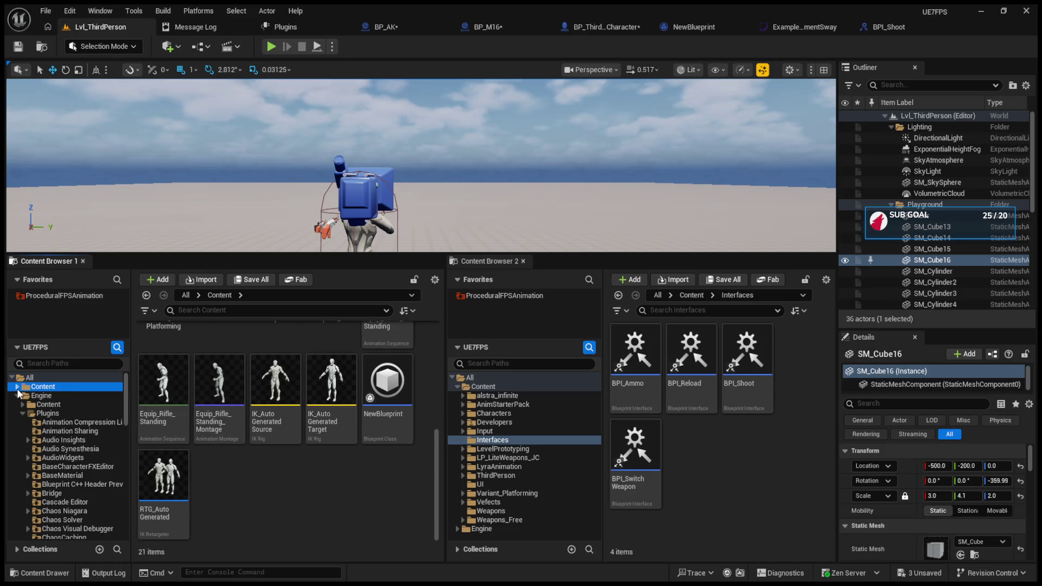
click(18, 395)
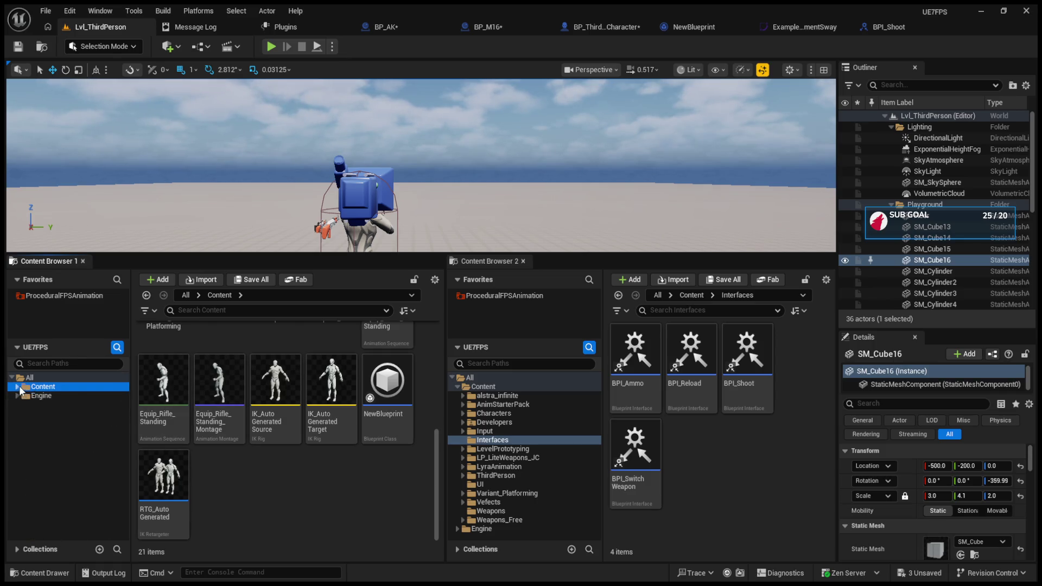
click(18, 387)
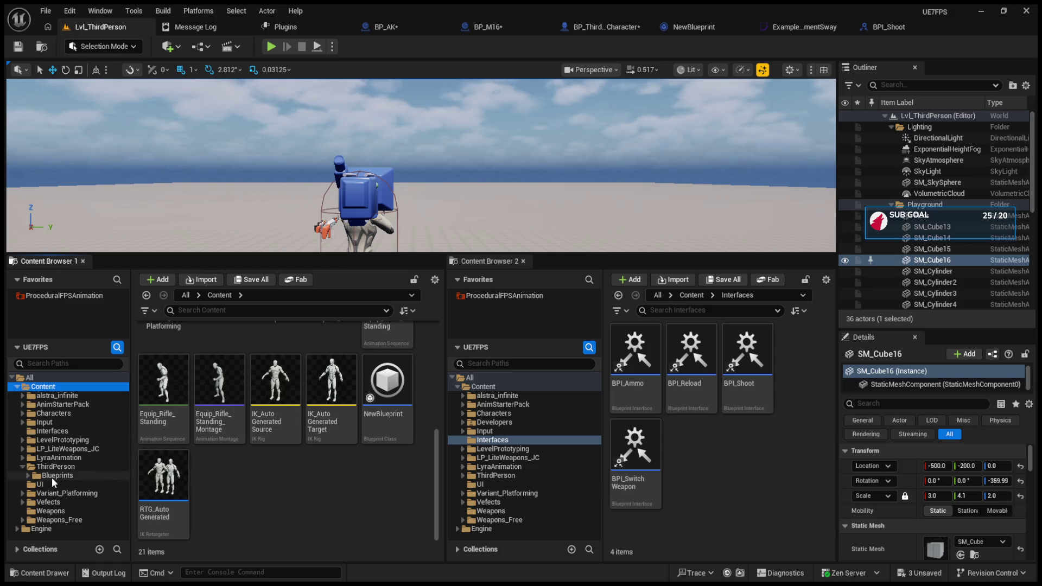
click(54, 511)
double_click(388, 478)
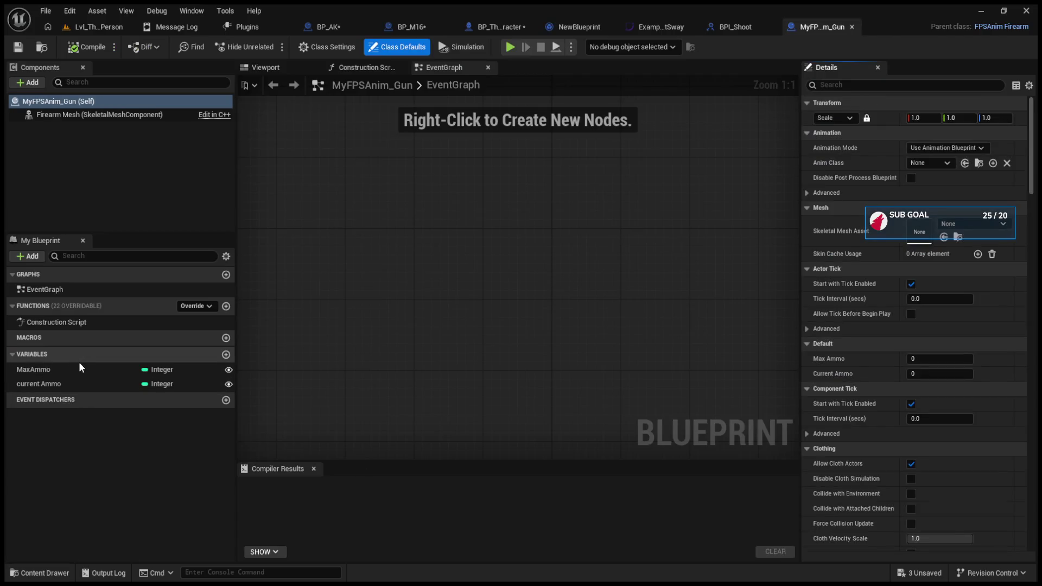
click(79, 357)
Set the MaxAmmo variable's Category to Ammo
click(78, 356)
click(54, 357)
click(57, 369)
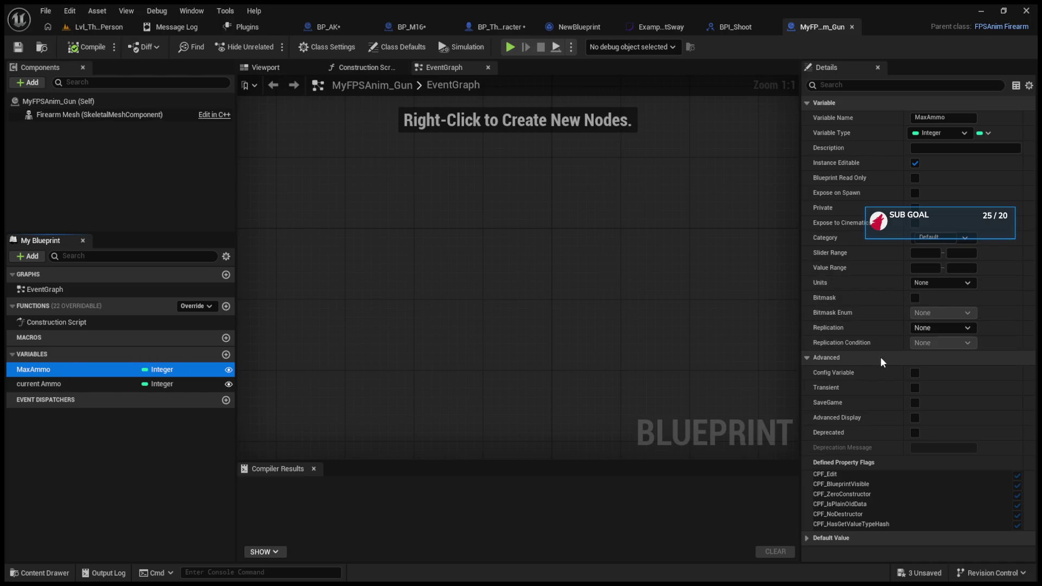
click(807, 357)
click(805, 373)
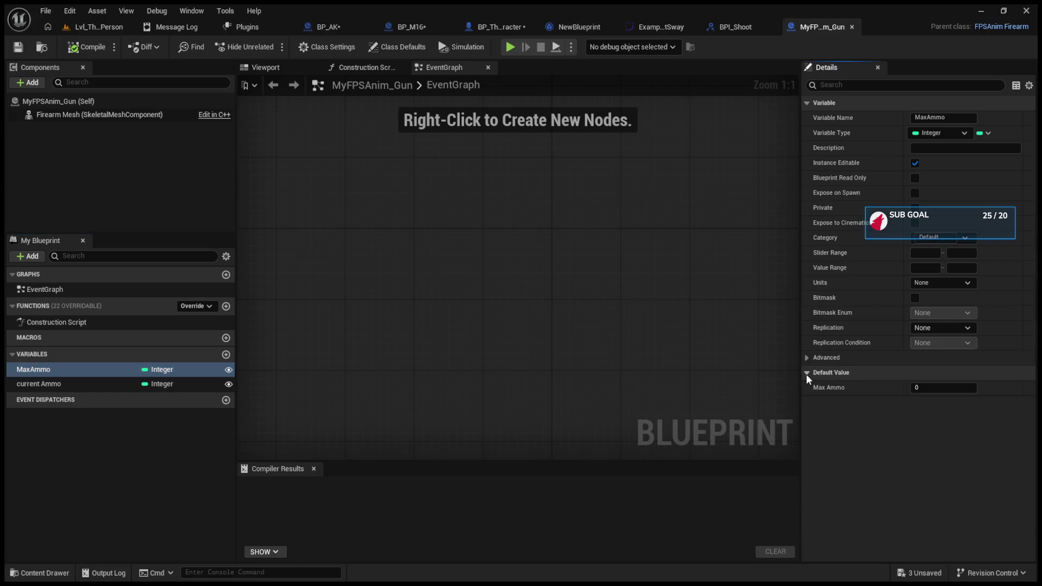
click(805, 373)
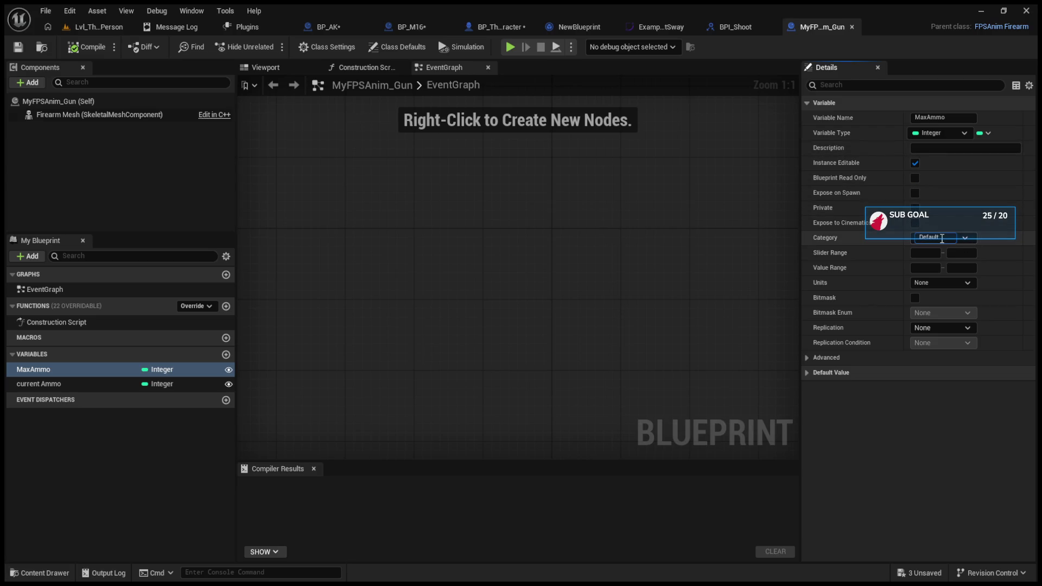
key(BackSpace)
key(BackSpace)
key(BackSpace)
text(A)
key(Return)
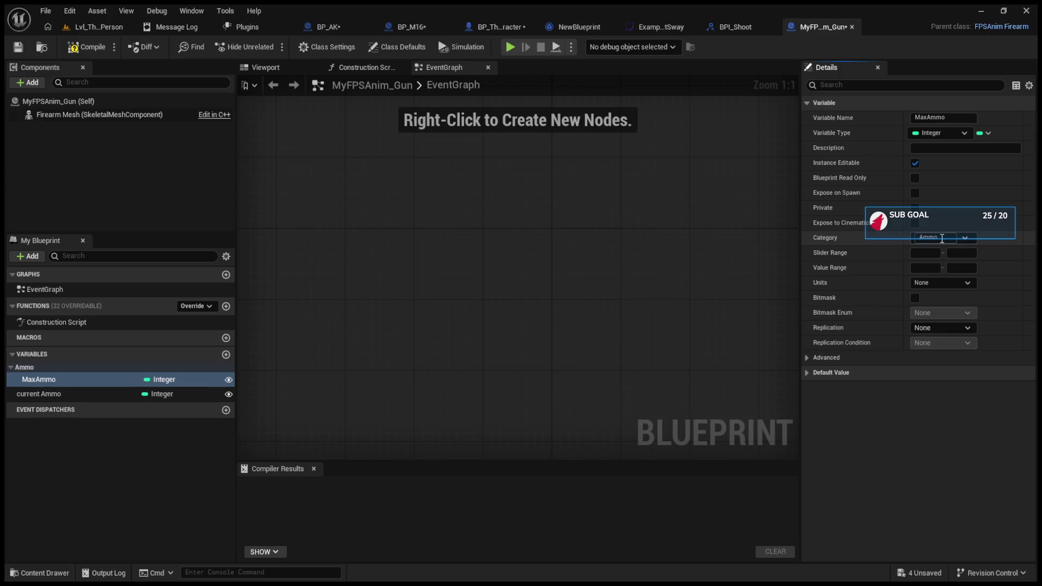
Move current Ammo into the Ammo category and compile MyFPSAnim_Gun
click(64, 391)
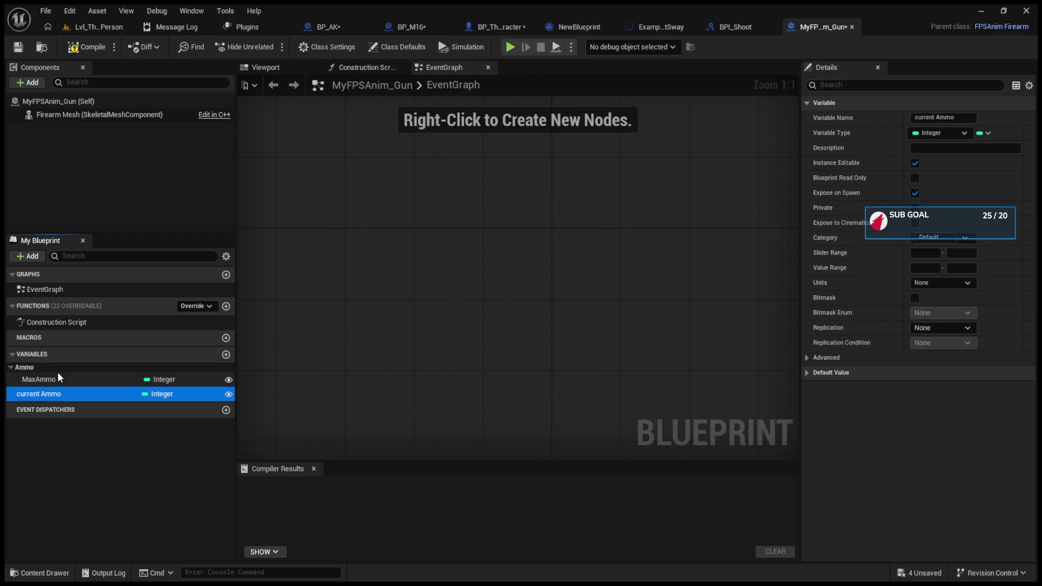
drag(57, 393, 25, 364)
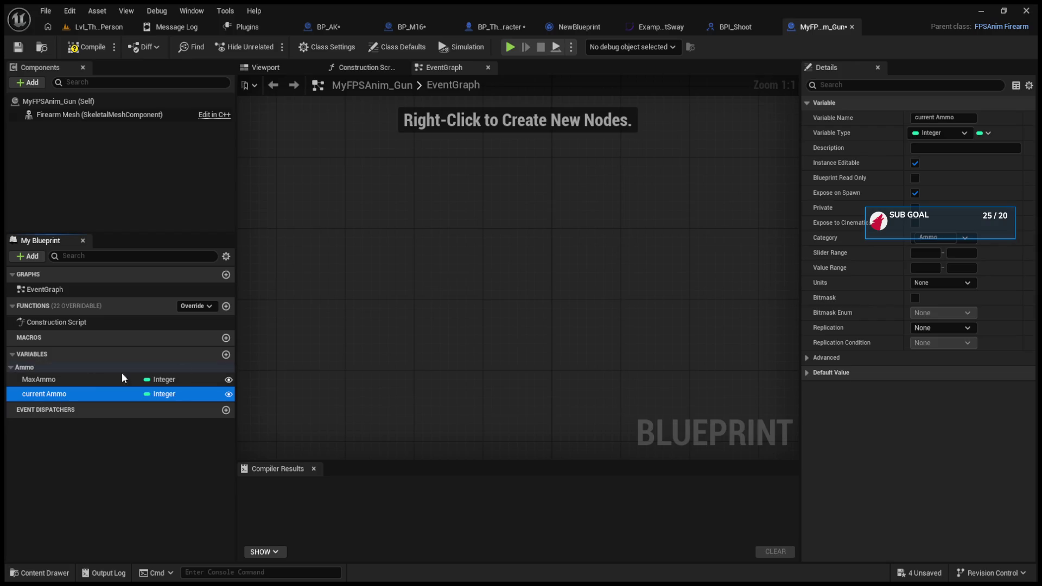
click(77, 47)
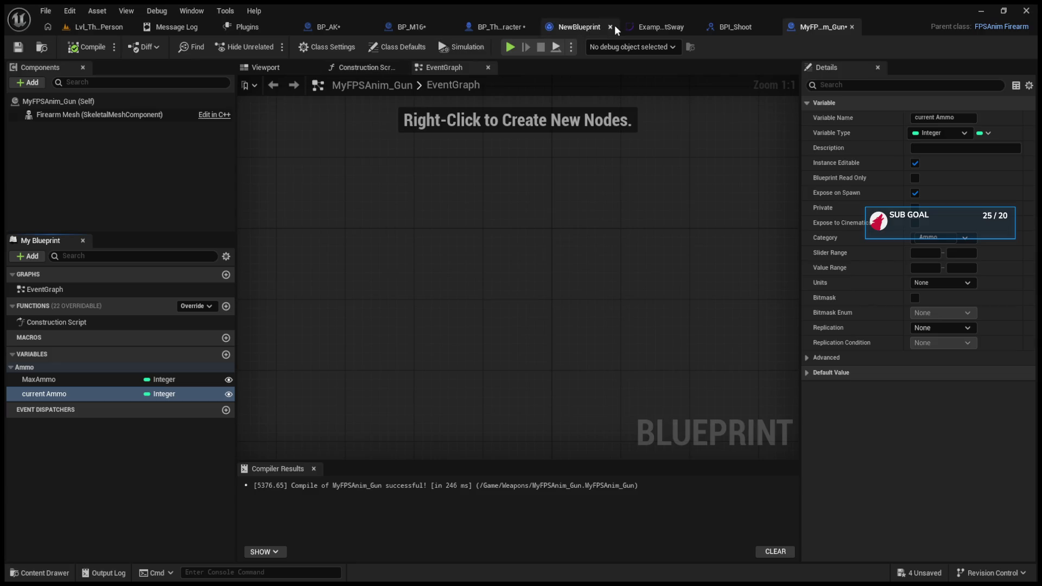
Check BP_M16's inherited ammo defaults: Max Ammo 20, Current Ammo 10
click(409, 27)
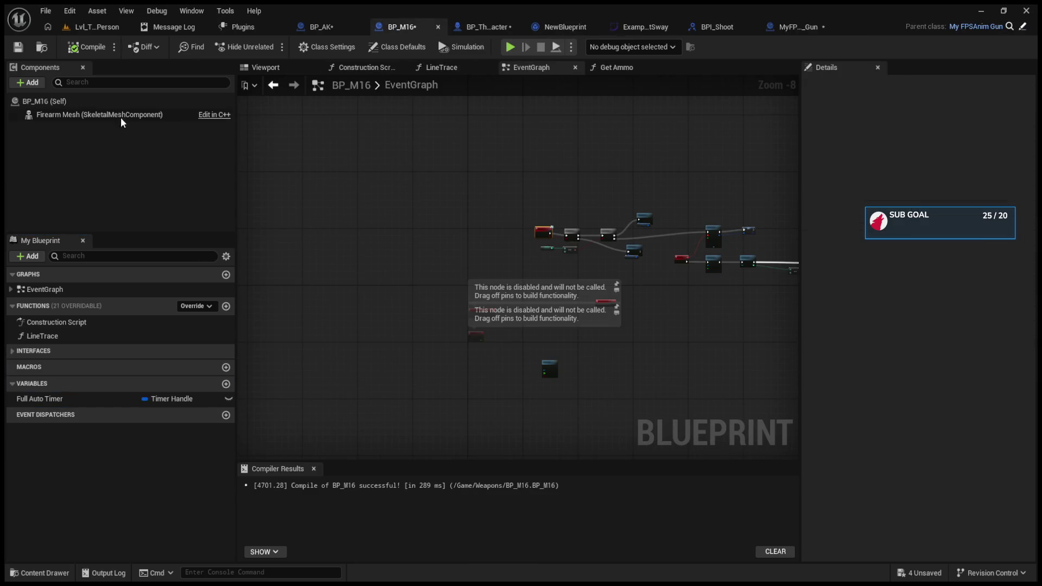
click(101, 101)
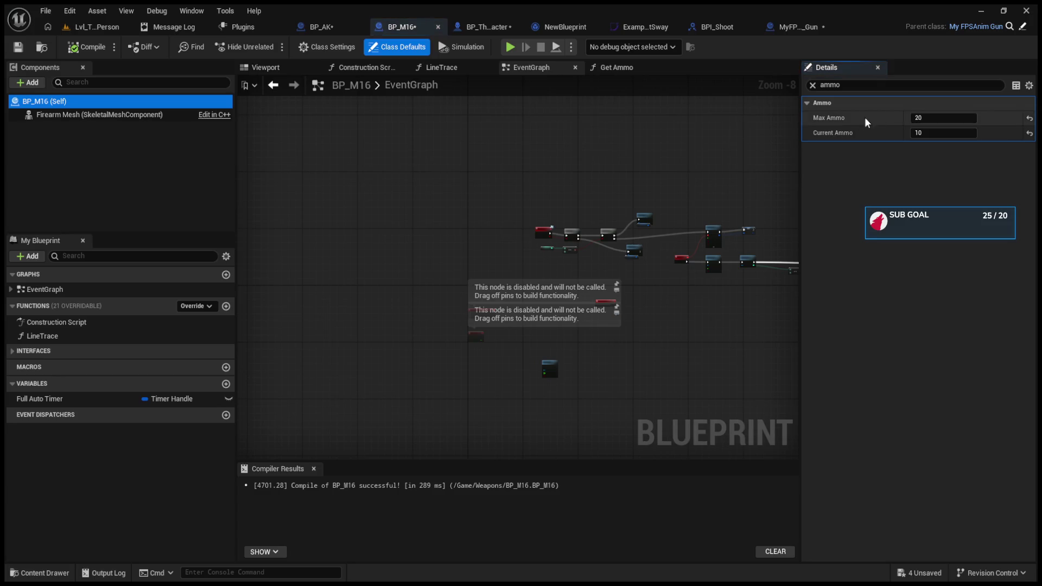
click(814, 85)
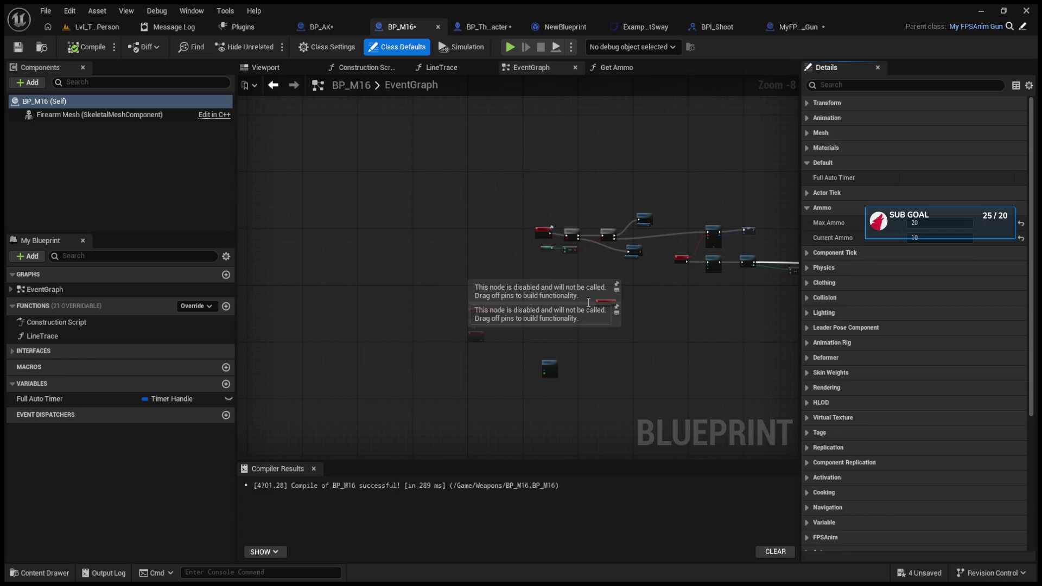
Delete the Event BeginPlay node from BP_M16's EventGraph
scroll(482, 353, up, 5)
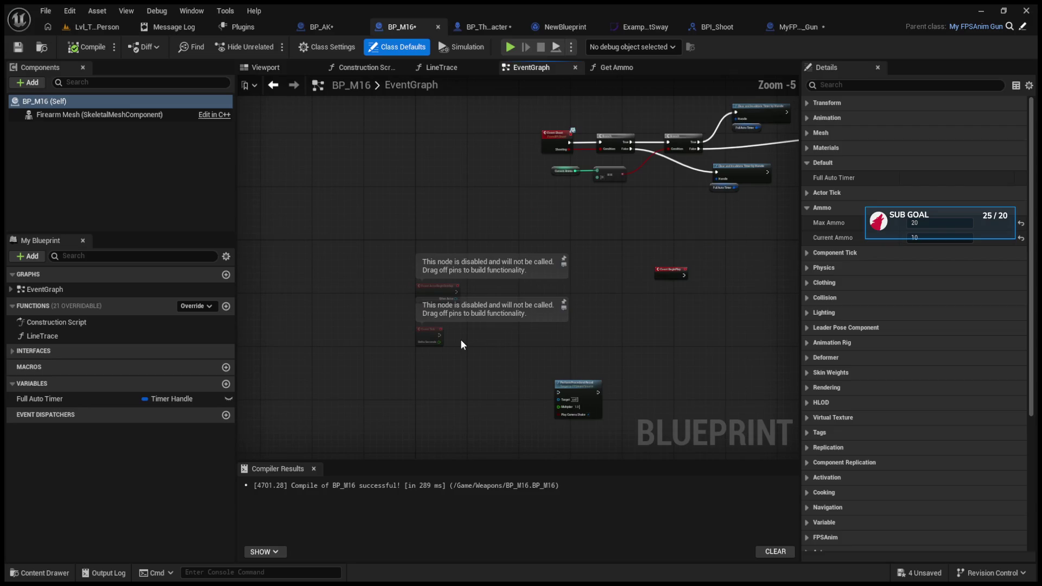
drag(462, 347, 391, 362)
mouse_move(708, 351)
mouse_down()
mouse_move(486, 327)
mouse_move(458, 343)
mouse_up()
drag(416, 249, 483, 310)
key(Delete)
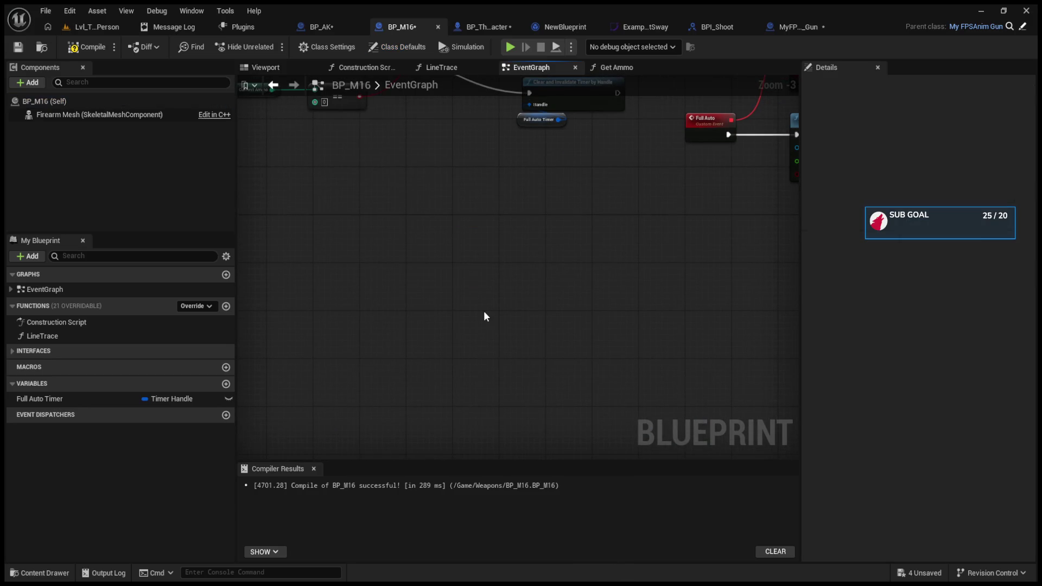
Select the Shoot interface function and bring up Class Settings showing implemented interfaces
scroll(484, 310, down, 4)
scroll(478, 307, down, 5)
mouse_move(584, 282)
mouse_down()
mouse_move(542, 300)
mouse_move(492, 242)
mouse_up()
click(11, 289)
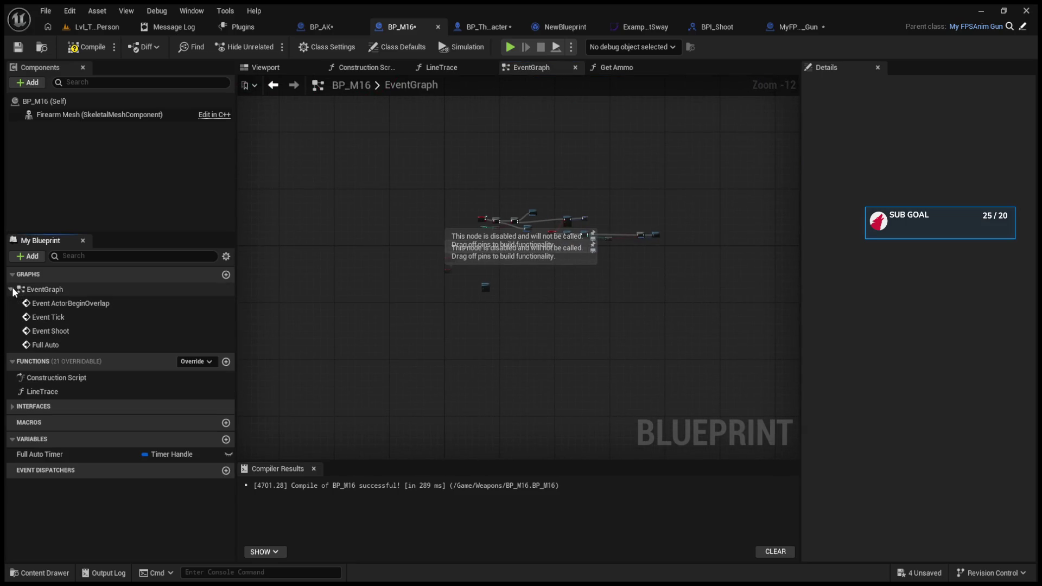
click(12, 288)
click(14, 349)
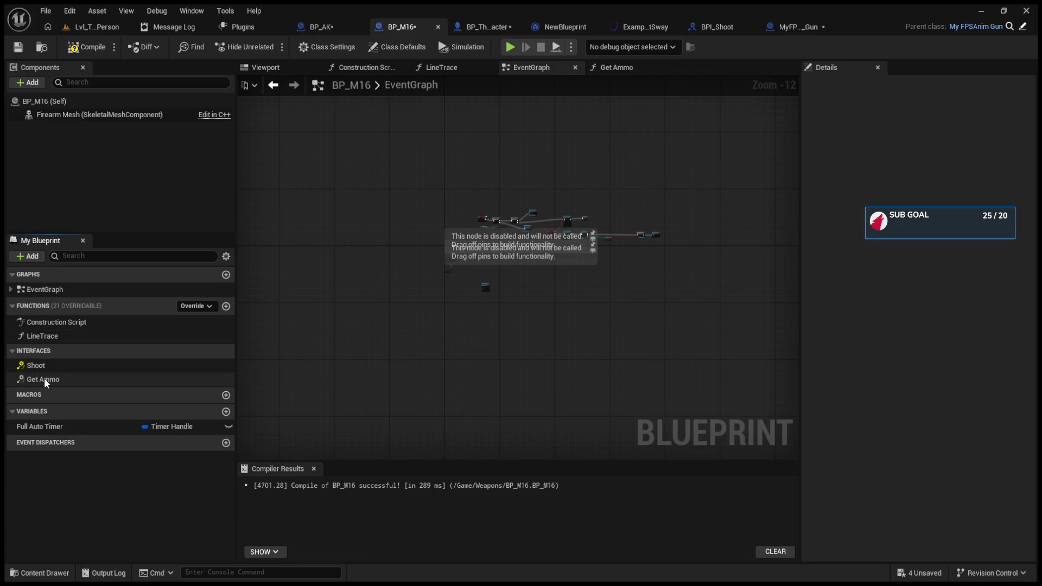
click(38, 366)
click(327, 47)
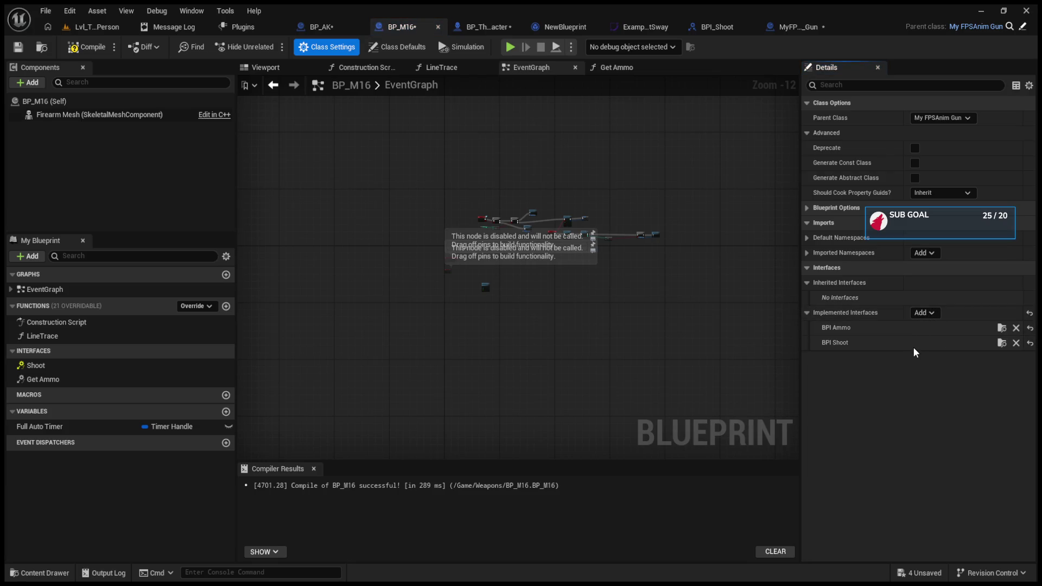
click(105, 391)
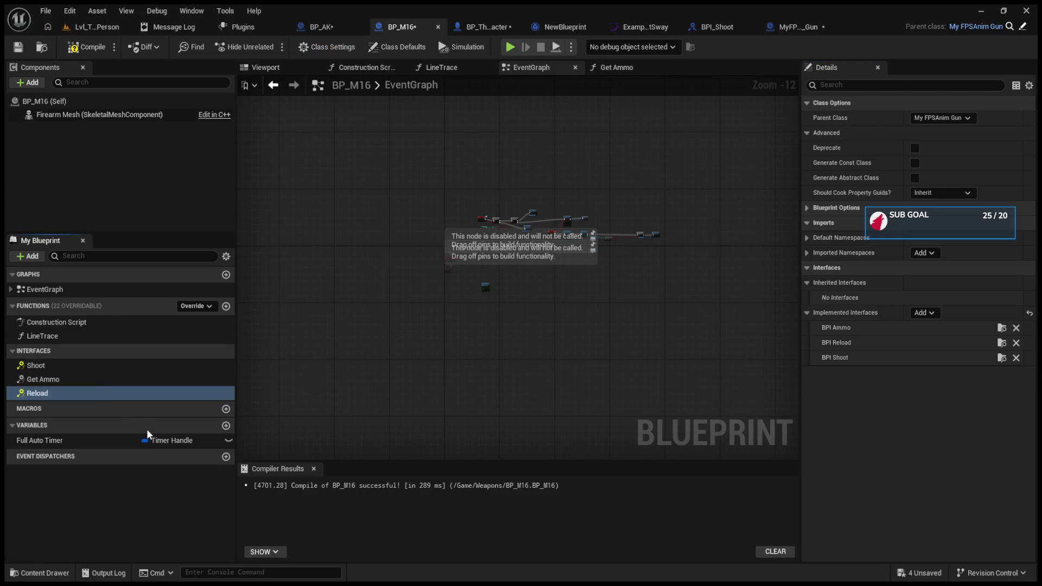
scroll(522, 302, up, 6)
scroll(543, 333, up, 4)
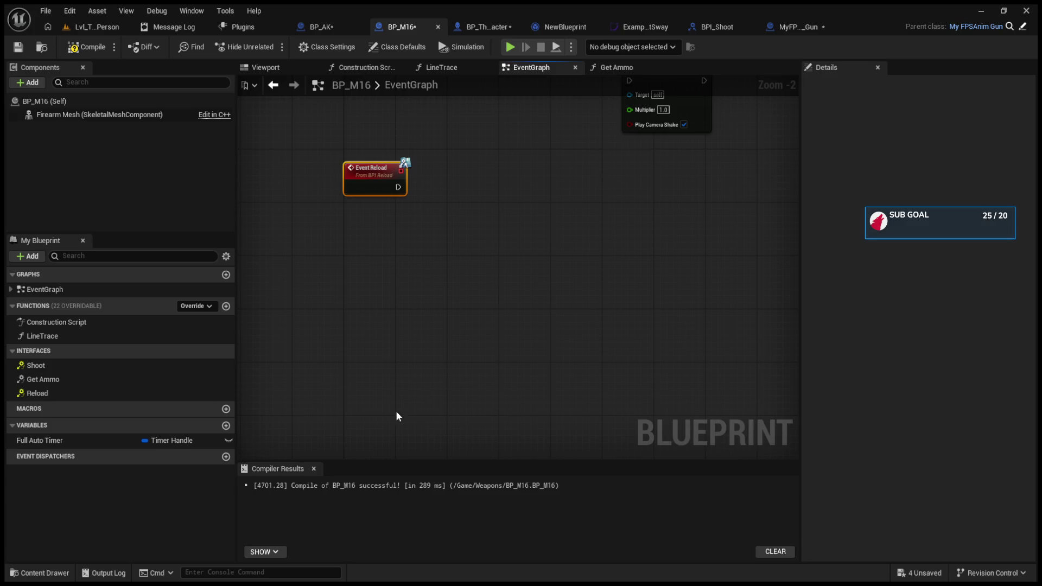
key(ctrl+v)
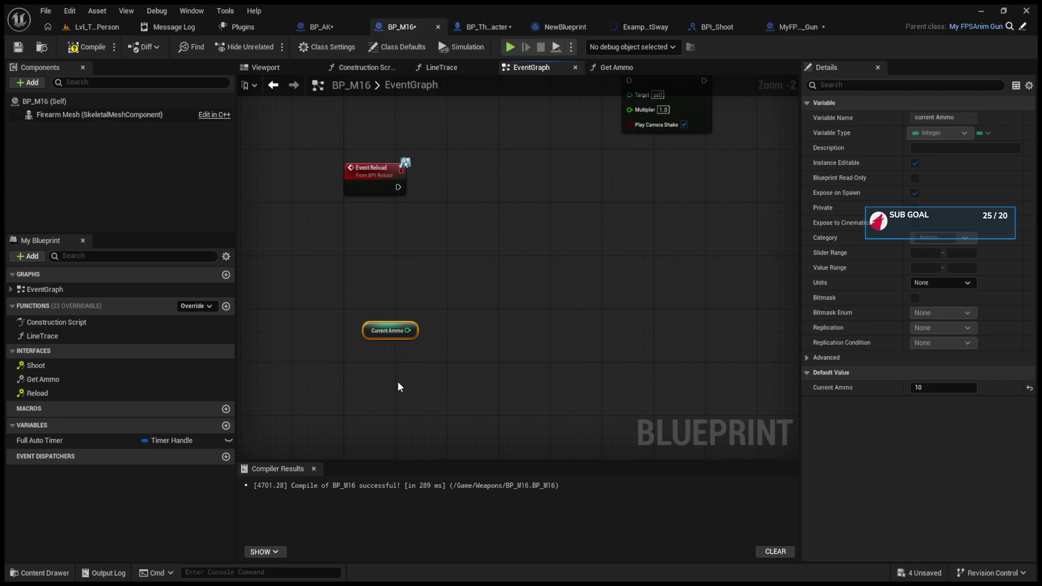
key(ctrl+v)
drag(401, 381, 363, 270)
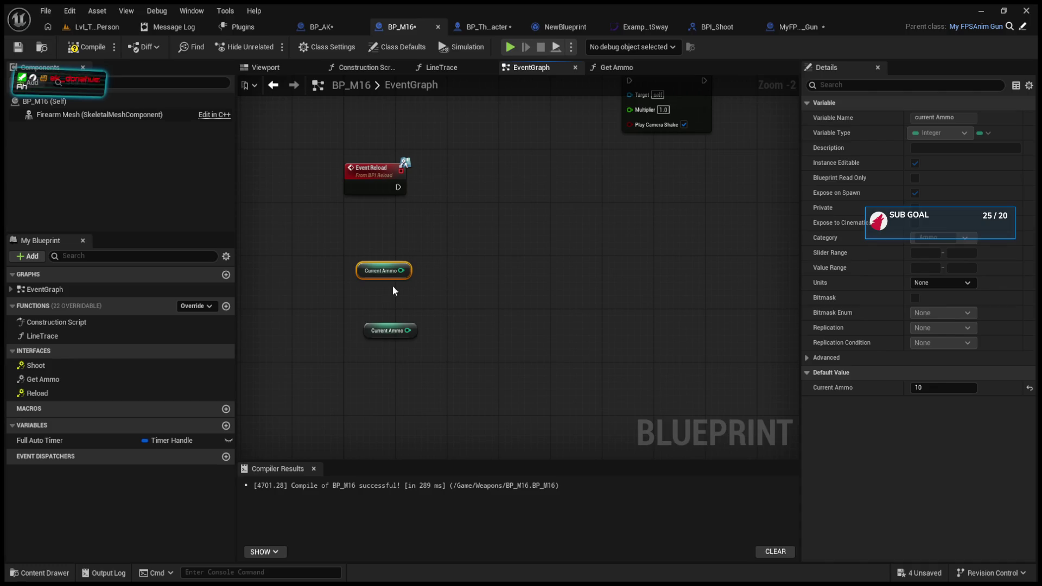
mouse_move(393, 286)
mouse_down()
mouse_move(396, 296)
mouse_move(390, 256)
mouse_up()
drag(400, 352, 389, 281)
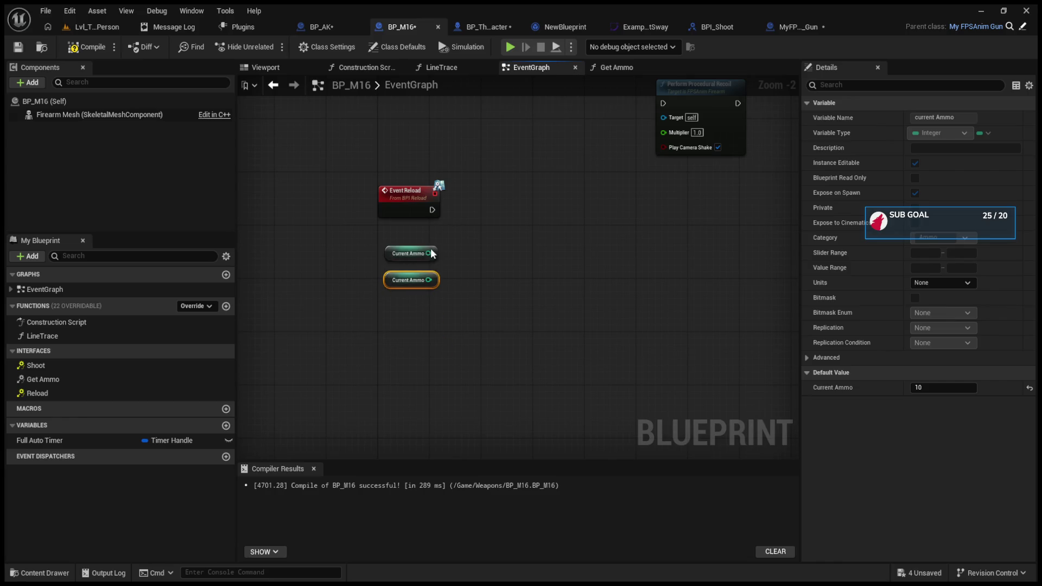
click(399, 198)
scroll(540, 260, down, 4)
drag(647, 235, 647, 258)
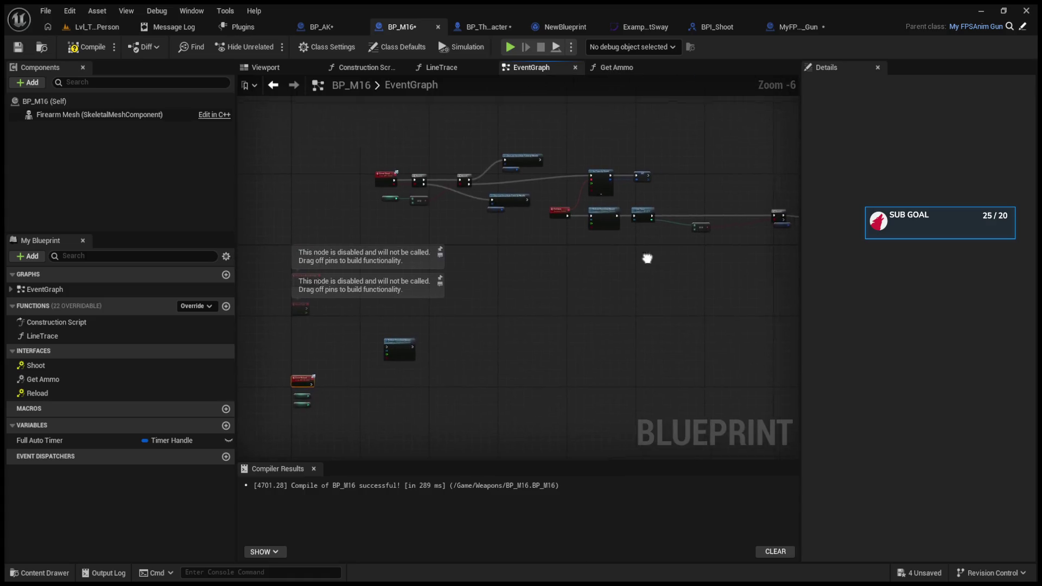
scroll(648, 258, up, 4)
mouse_move(634, 216)
mouse_down()
mouse_move(363, 228)
mouse_move(446, 245)
mouse_up()
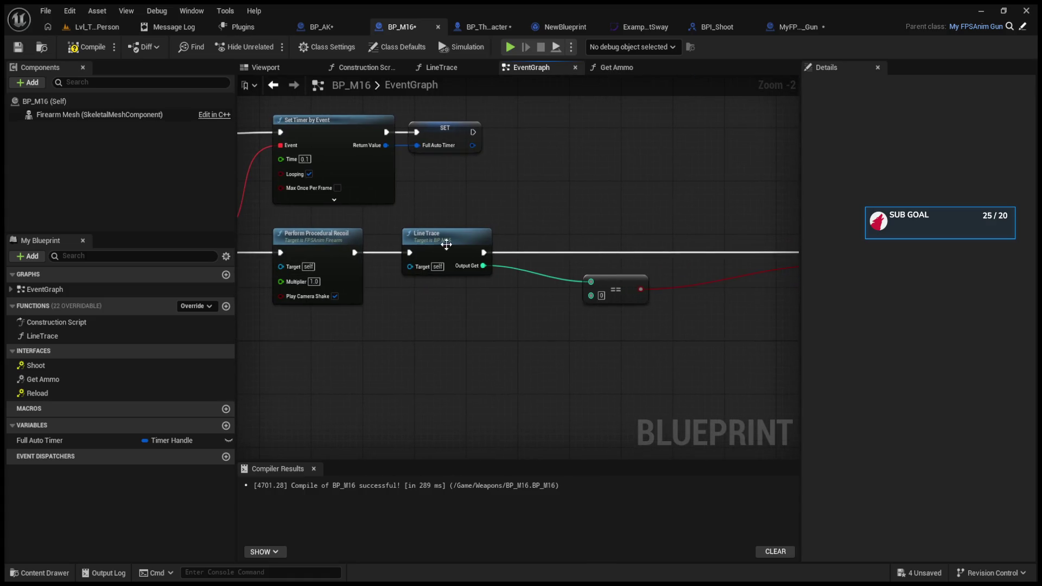
double_click(446, 245)
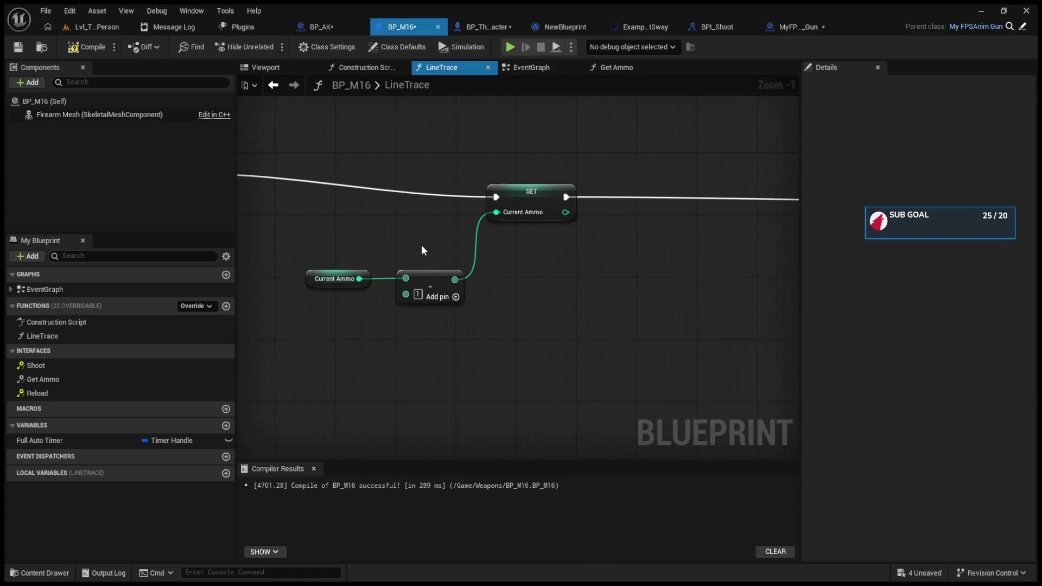
click(272, 87)
drag(303, 140, 513, 188)
scroll(425, 243, down, 3)
scroll(418, 331, up, 3)
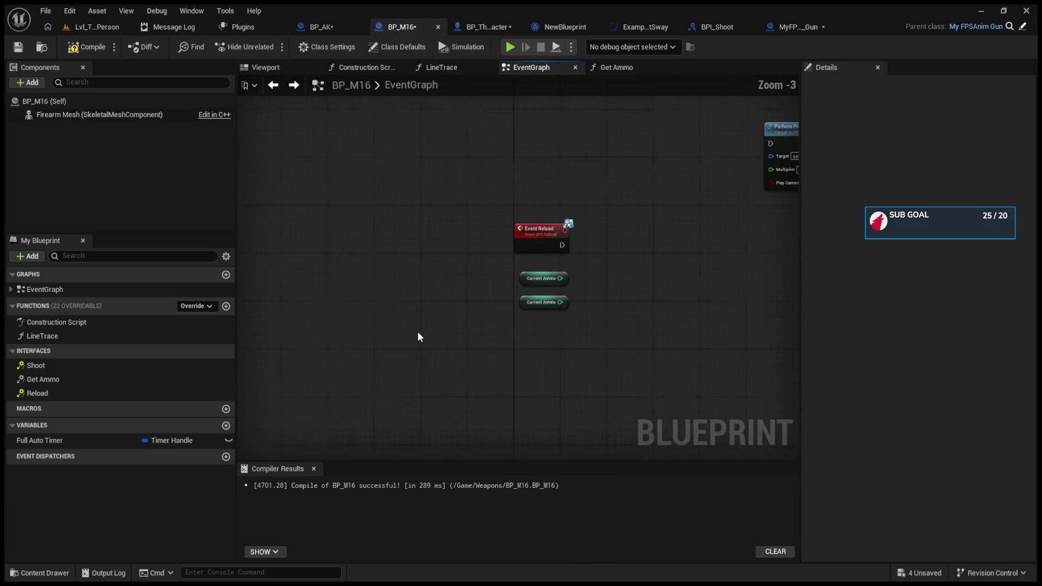
scroll(418, 331, up, 3)
drag(444, 318, 302, 298)
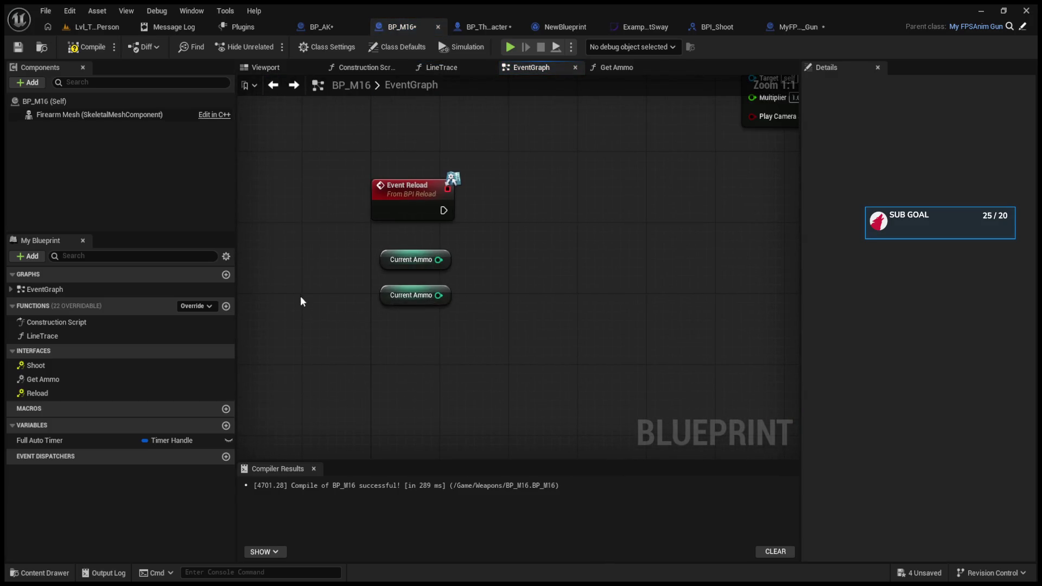
Wire the upper Current Ammo getter into a new Add node and swap the lower getter for Max Ammo
click(393, 260)
drag(438, 259, 536, 214)
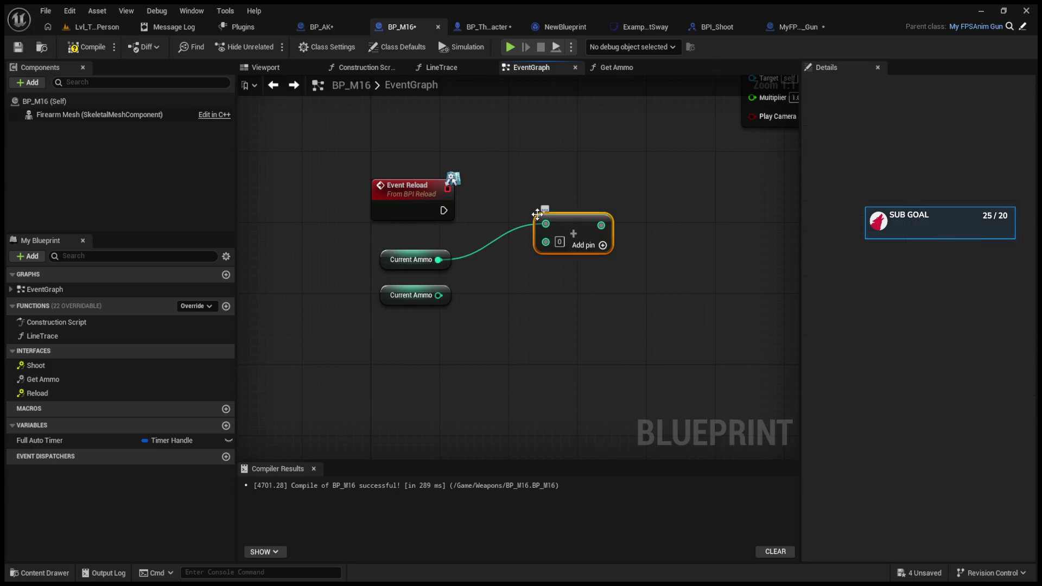
drag(493, 279, 464, 282)
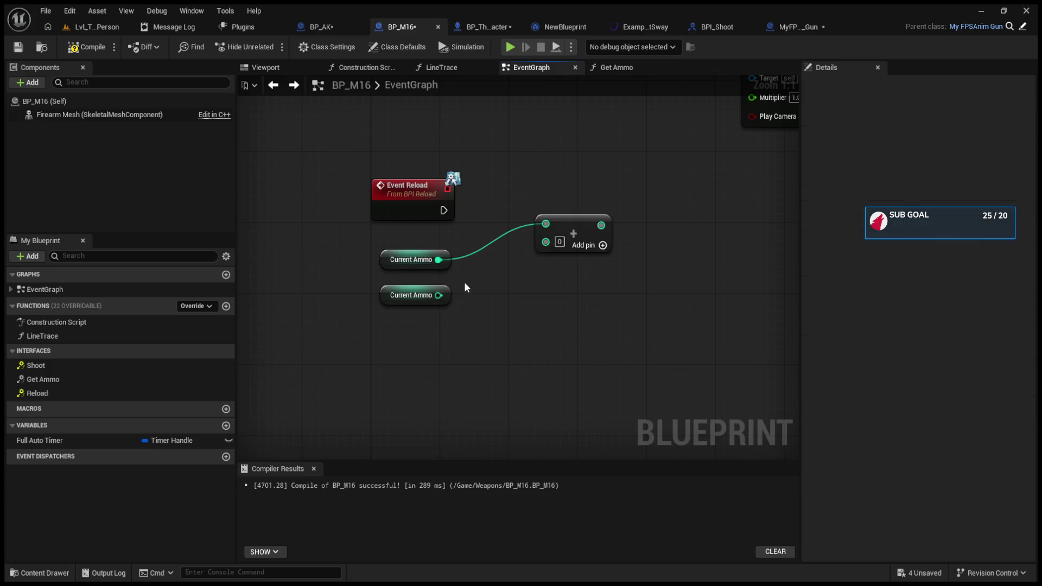
click(373, 294)
key(Delete)
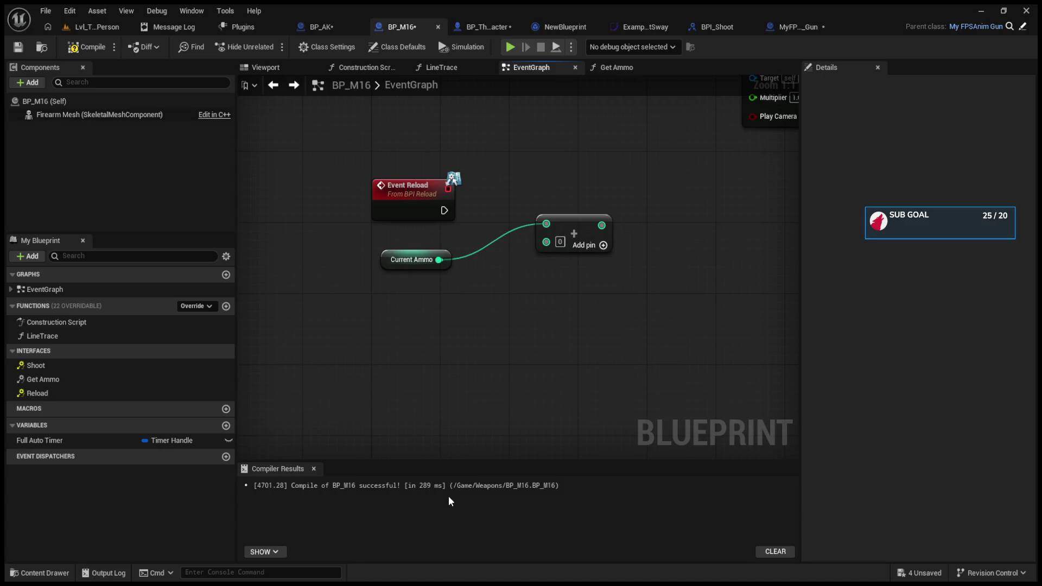
key(ctrl+z)
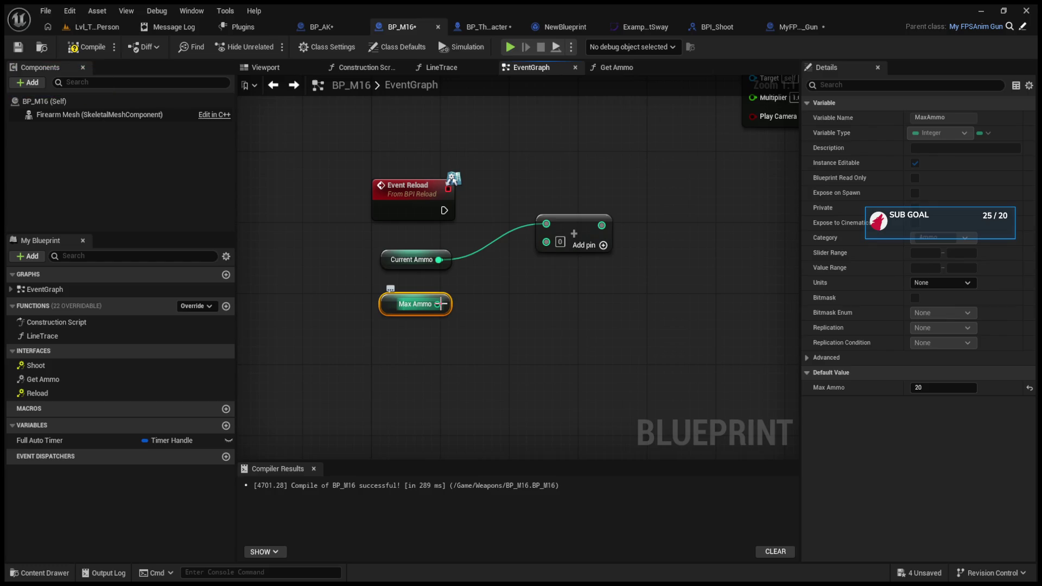
Wire Max Ammo into the Add node, then break both of the Add node's input links
mouse_move(439, 305)
mouse_down()
mouse_move(546, 241)
mouse_move(551, 257)
mouse_up()
click(415, 259)
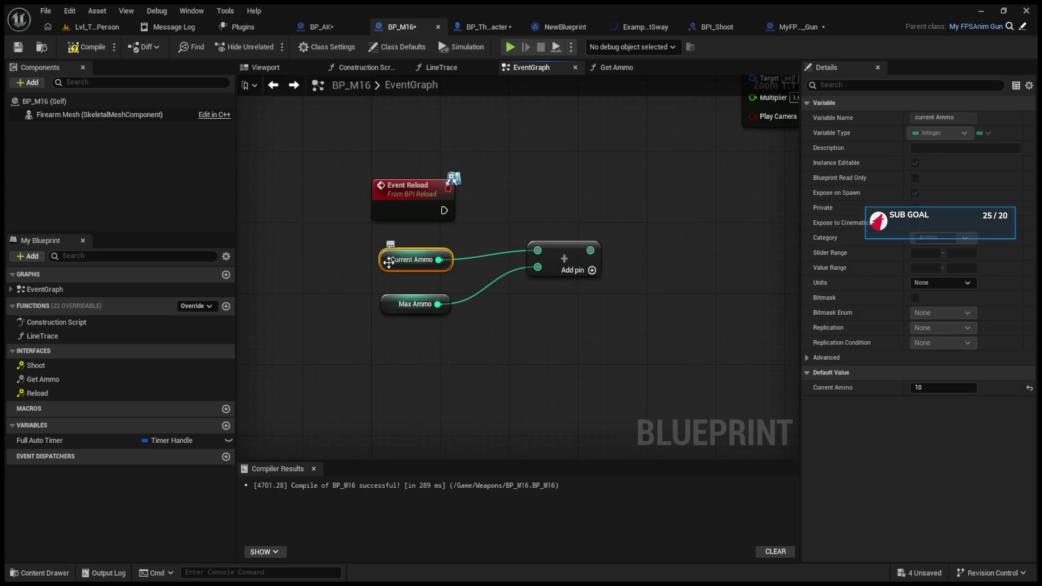
key(ctrl+w)
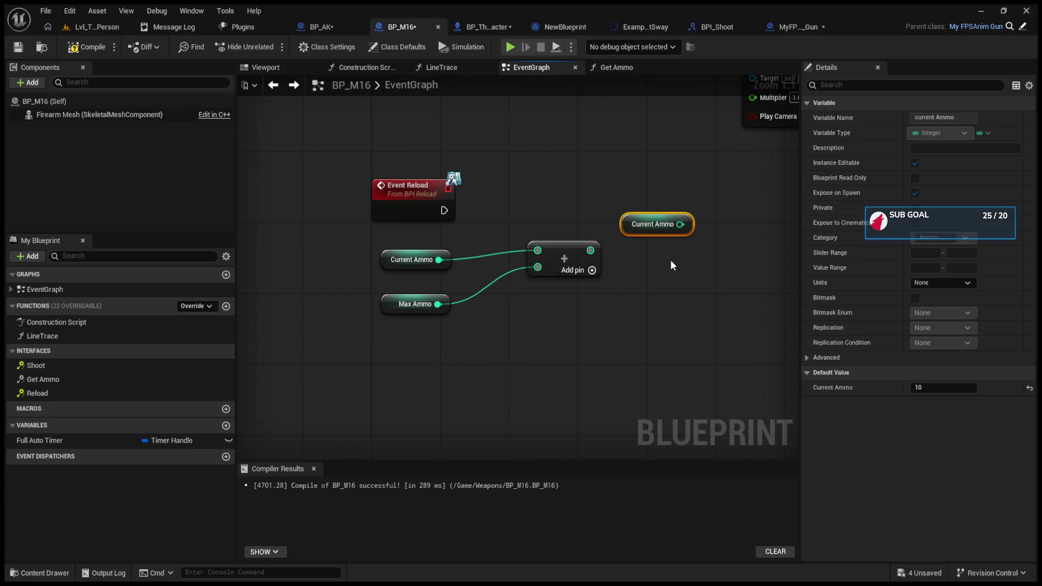
key(Delete)
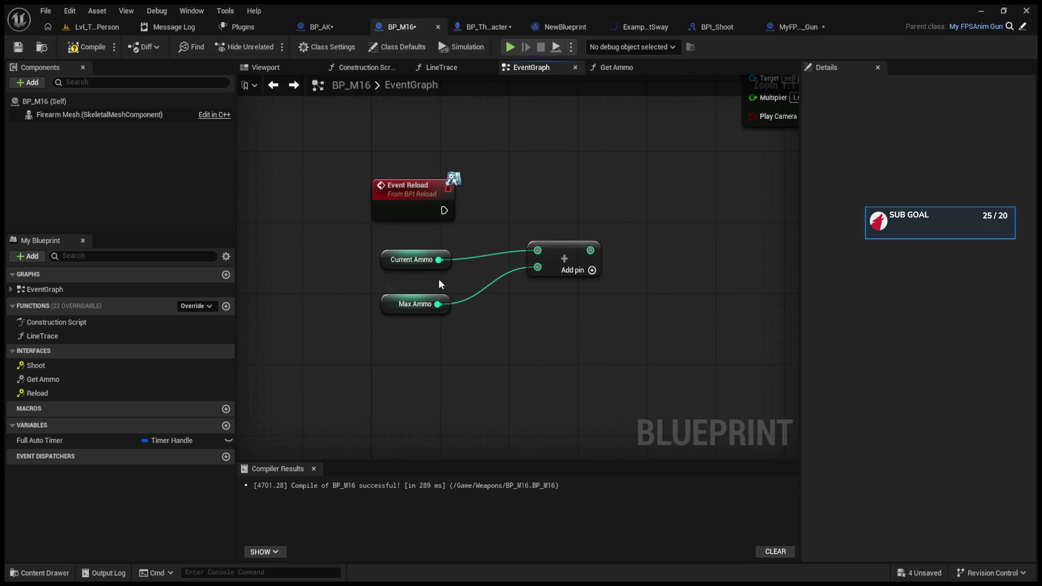
alt+click(439, 259)
alt+click(438, 302)
Reposition the getters, moving Max Ammo lower and Current Ammo down just above it
drag(379, 303, 389, 387)
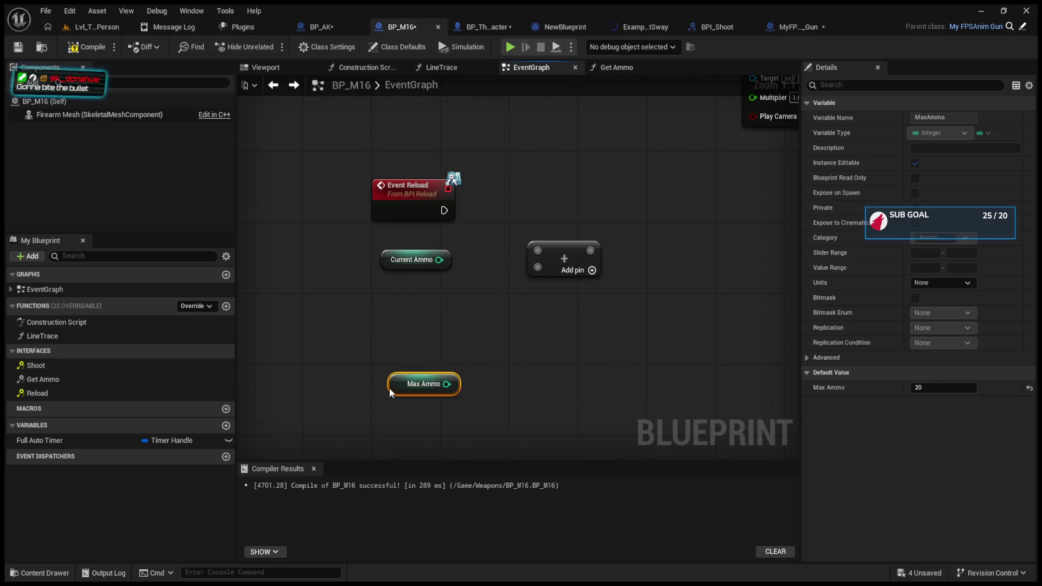
mouse_move(382, 262)
mouse_down()
mouse_move(296, 288)
mouse_move(287, 282)
mouse_up()
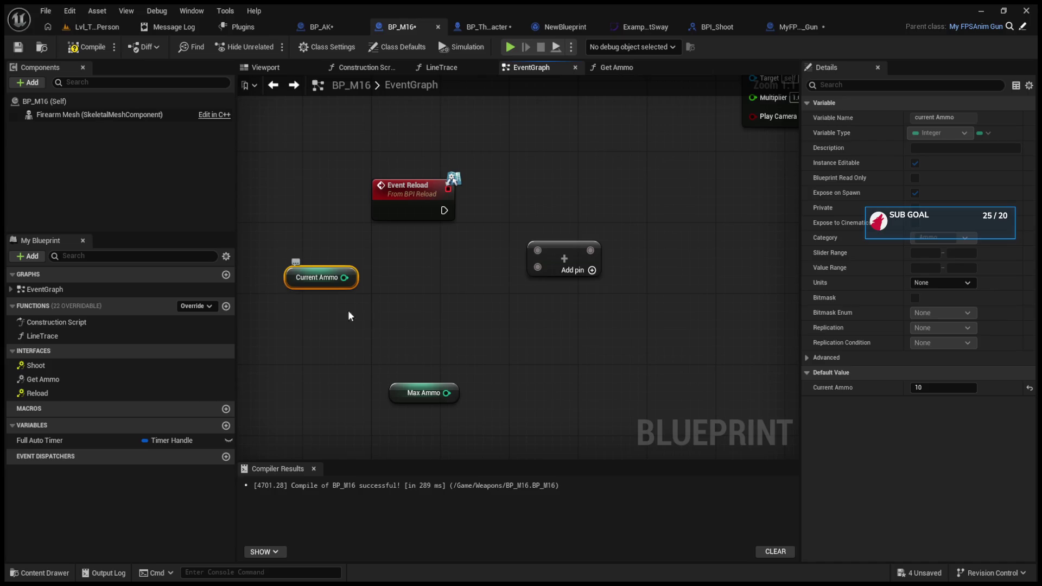
drag(403, 388, 377, 389)
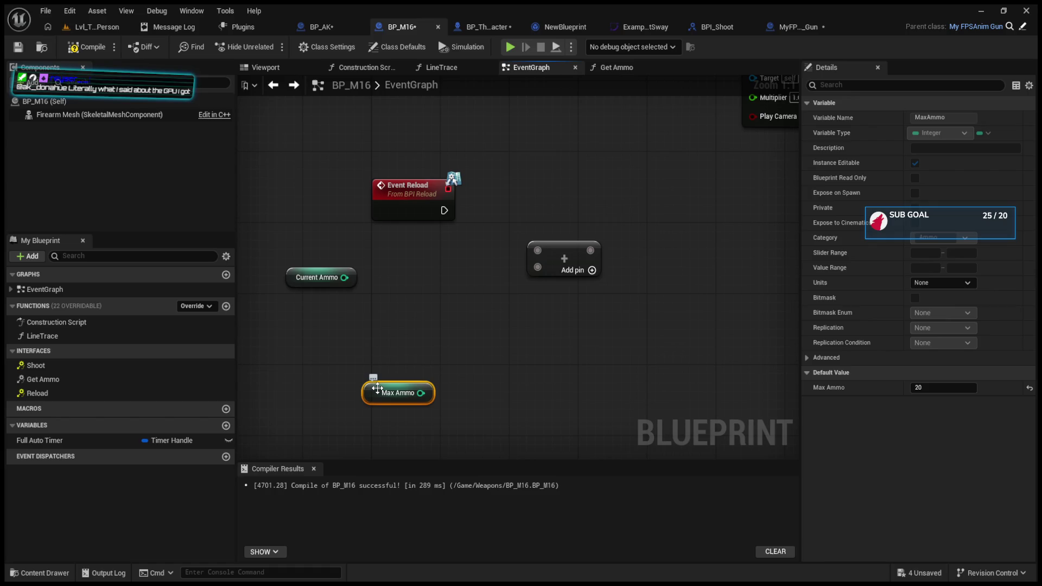
mouse_move(296, 278)
mouse_down()
mouse_move(322, 332)
mouse_move(373, 368)
mouse_up()
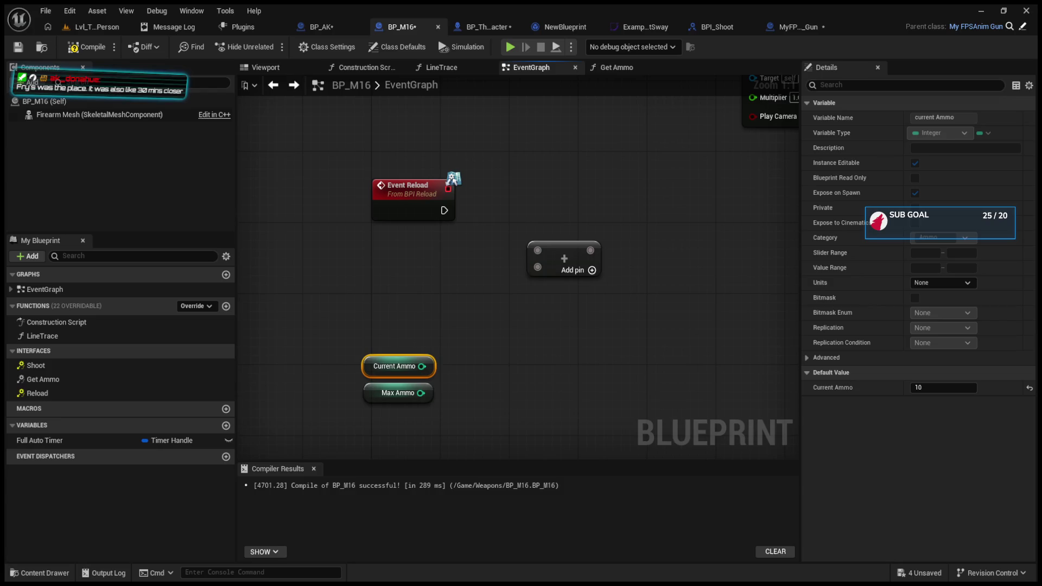
Clear the node selection, leaving Current Ammo stacked above Max Ammo
click(406, 343)
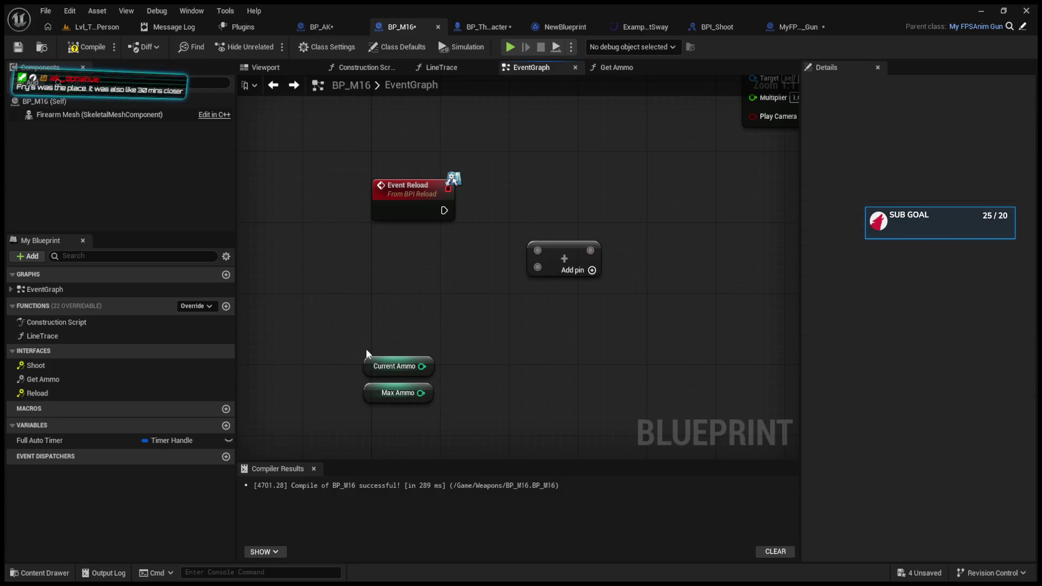
Shift Event Reload left and move Current Ammo up-left, away from Max Ammo
drag(405, 199, 369, 207)
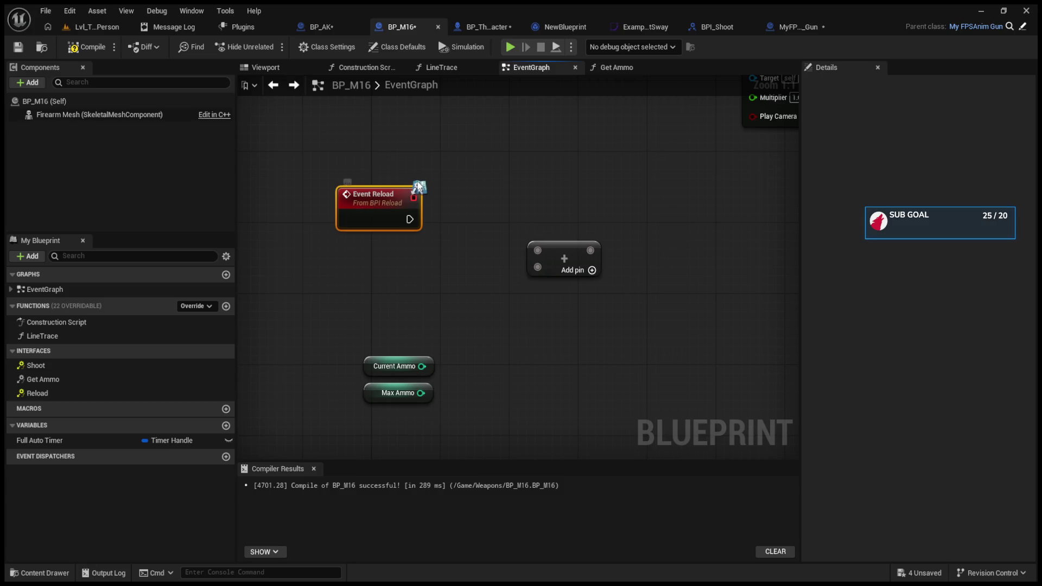
drag(373, 364, 339, 337)
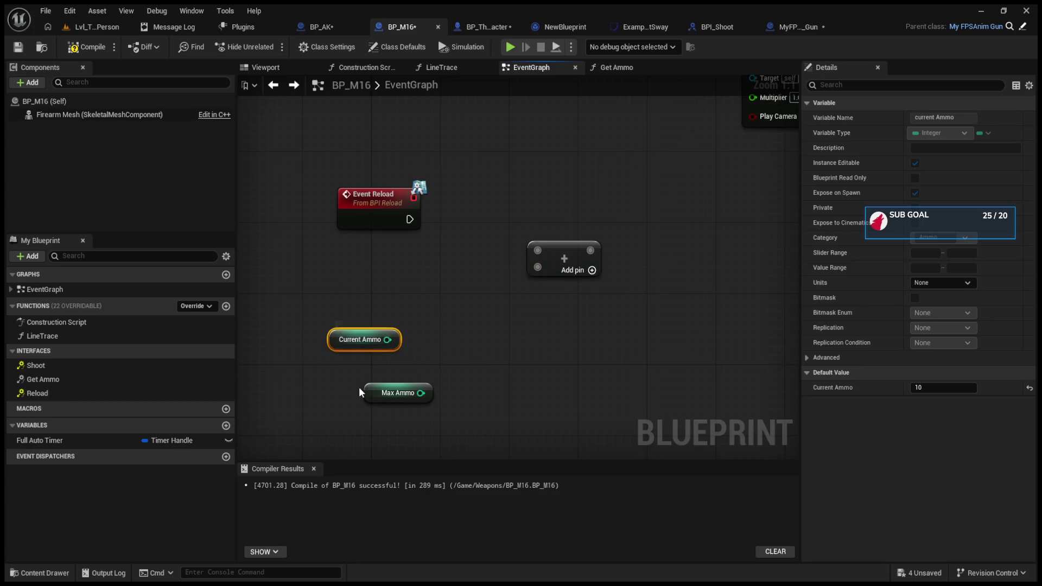
drag(387, 339, 467, 325)
click(487, 329)
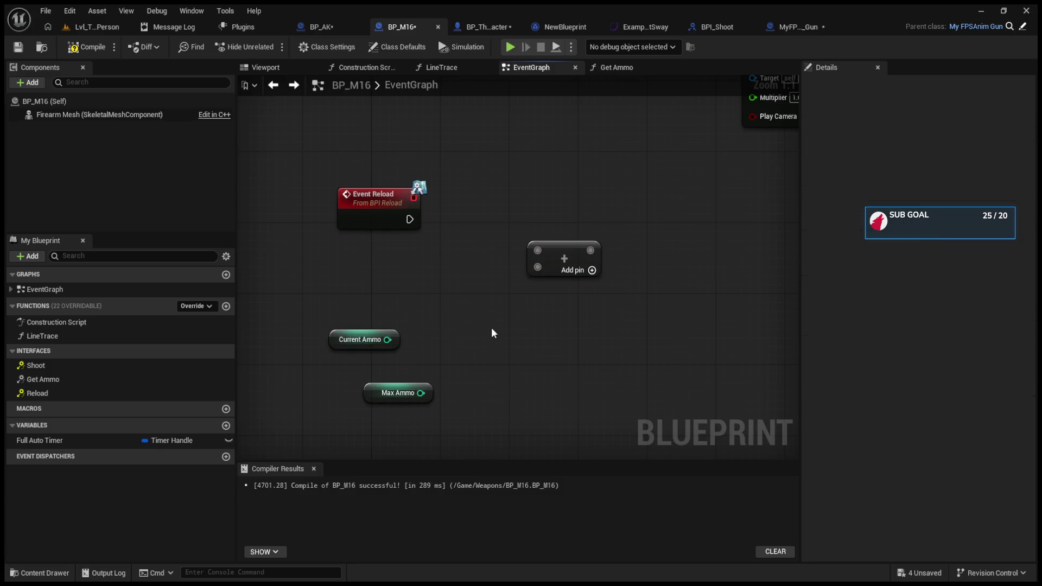
Wire Current Ammo and Max Ammo into a new Subtract node's first and second inputs
key(ctrl+v)
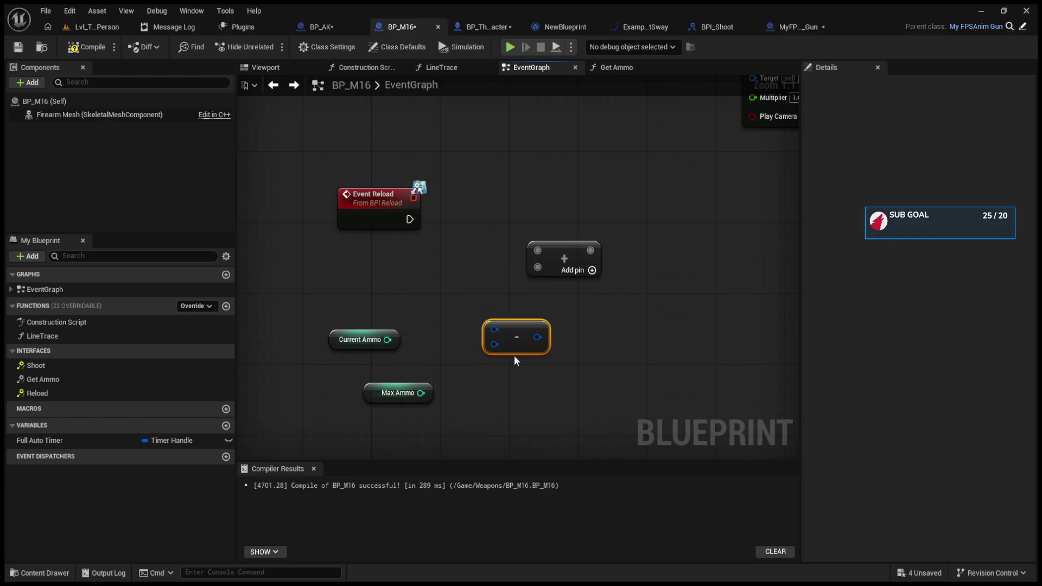
key(Delete)
drag(420, 393, 500, 353)
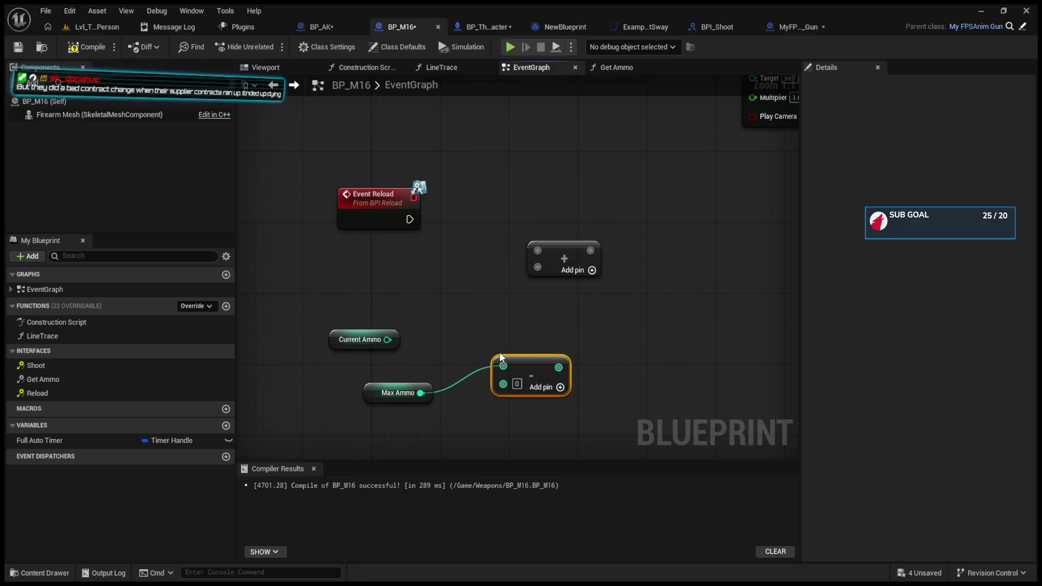
drag(505, 366, 503, 385)
mouse_move(387, 340)
mouse_down()
mouse_move(442, 376)
mouse_move(502, 368)
mouse_move(509, 351)
mouse_move(477, 318)
mouse_move(494, 327)
mouse_move(516, 316)
mouse_up()
click(476, 296)
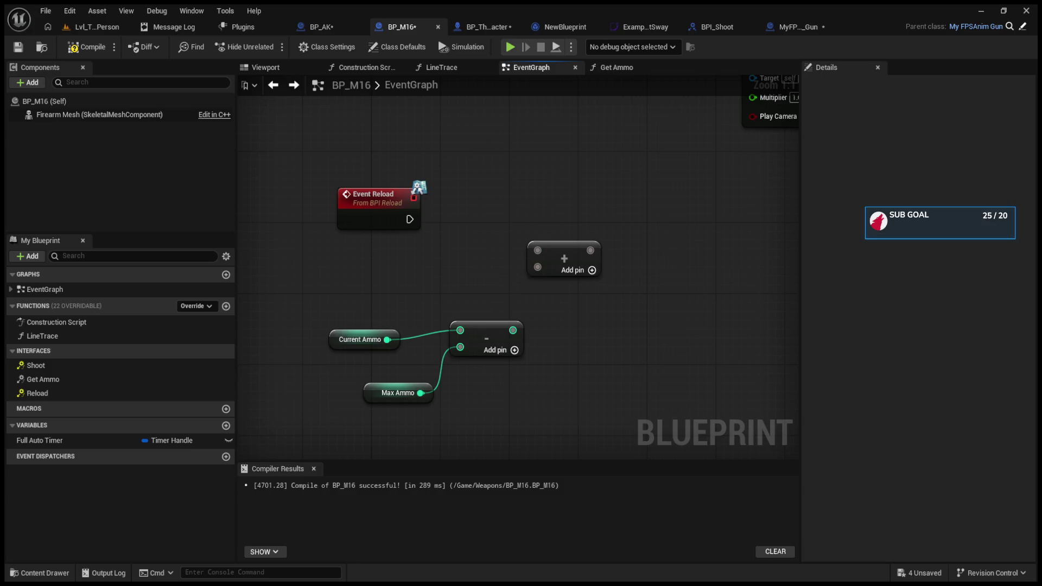
drag(365, 394, 330, 385)
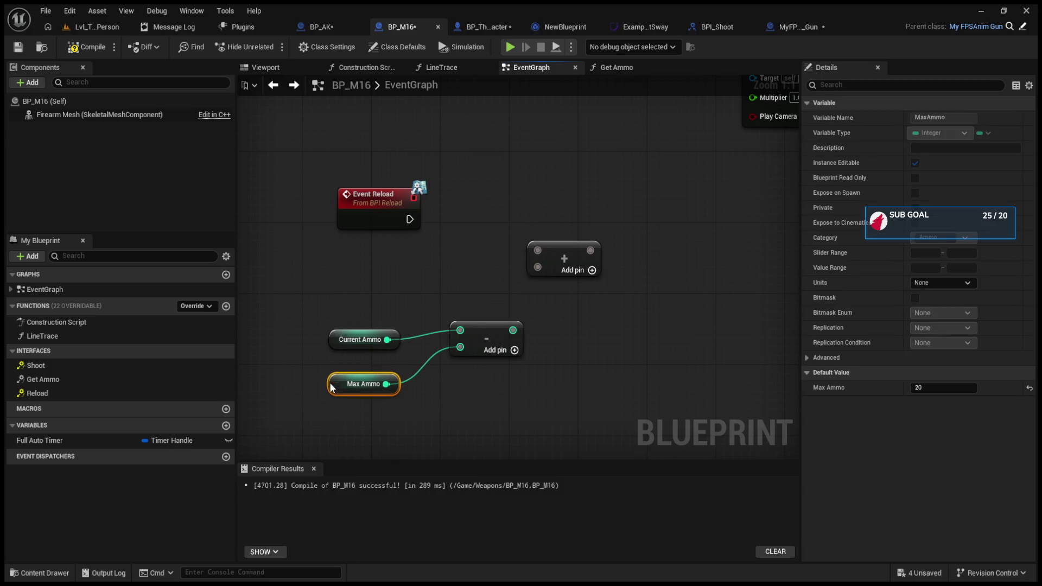
click(336, 340)
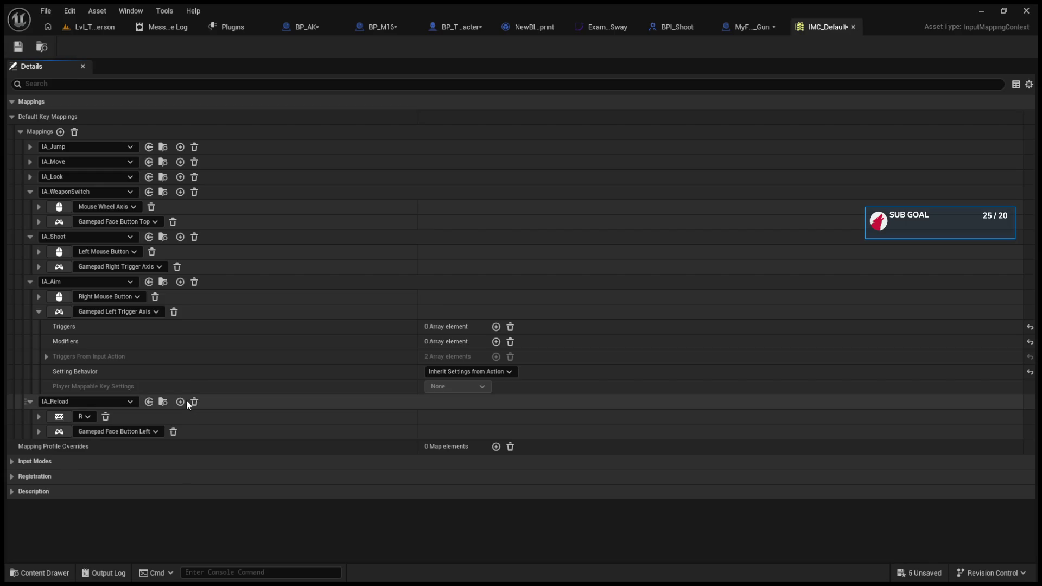
Save the input mapping, return to the level, and play-test by switching weapons and firing
click(18, 47)
click(77, 29)
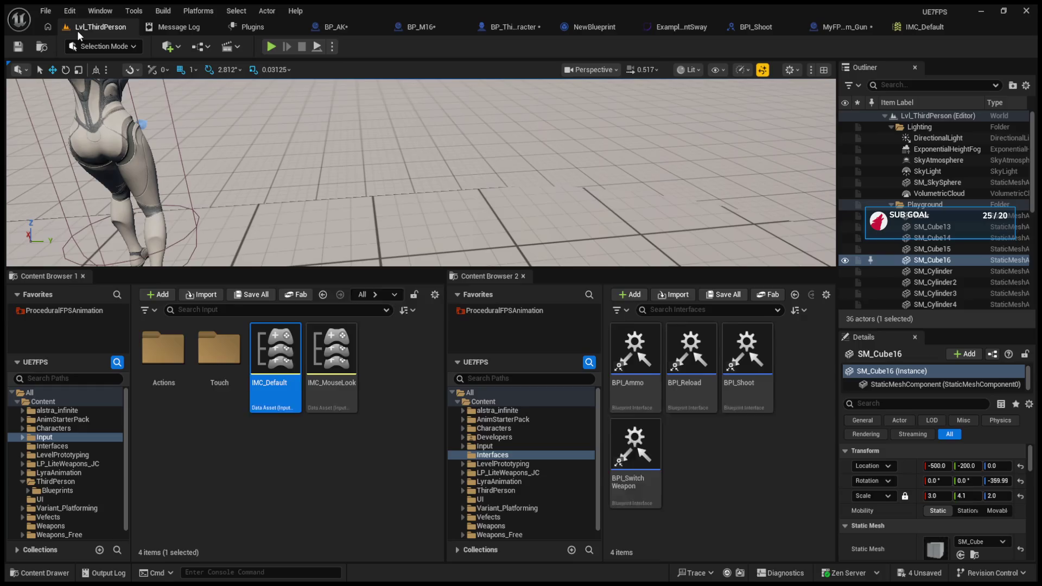
click(270, 46)
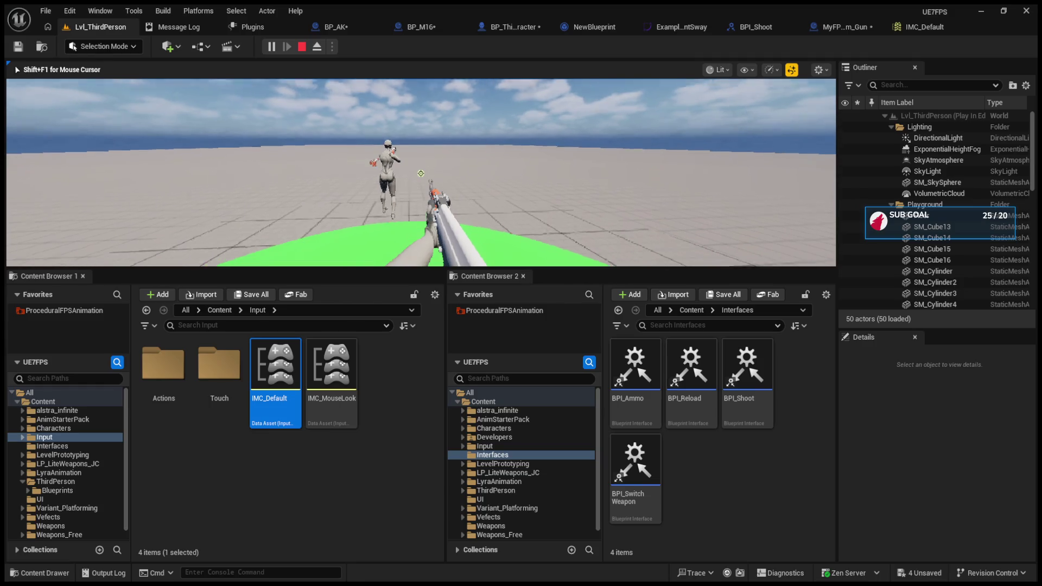
scroll(421, 173, up, 1)
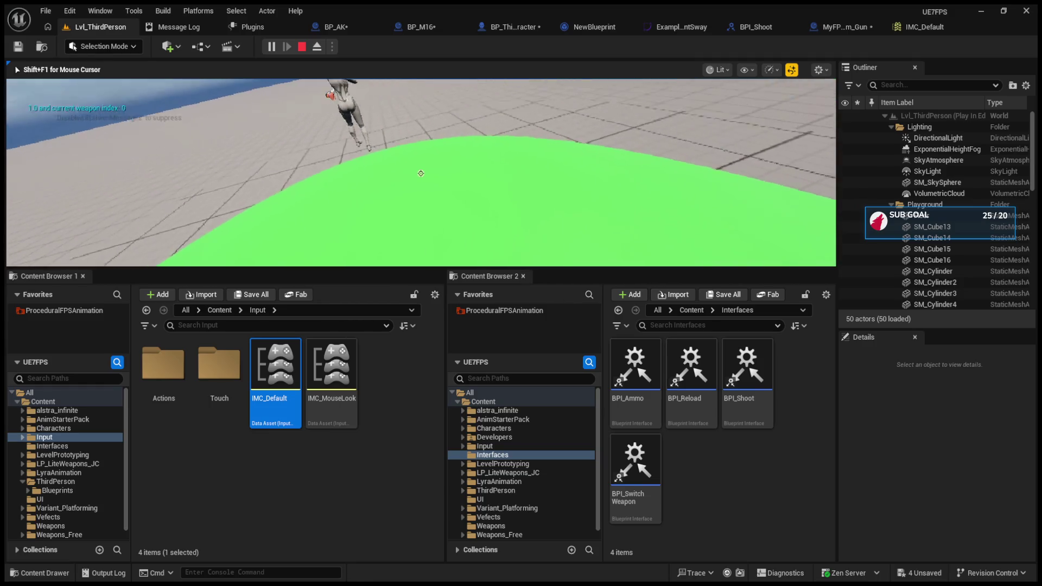
click(421, 173)
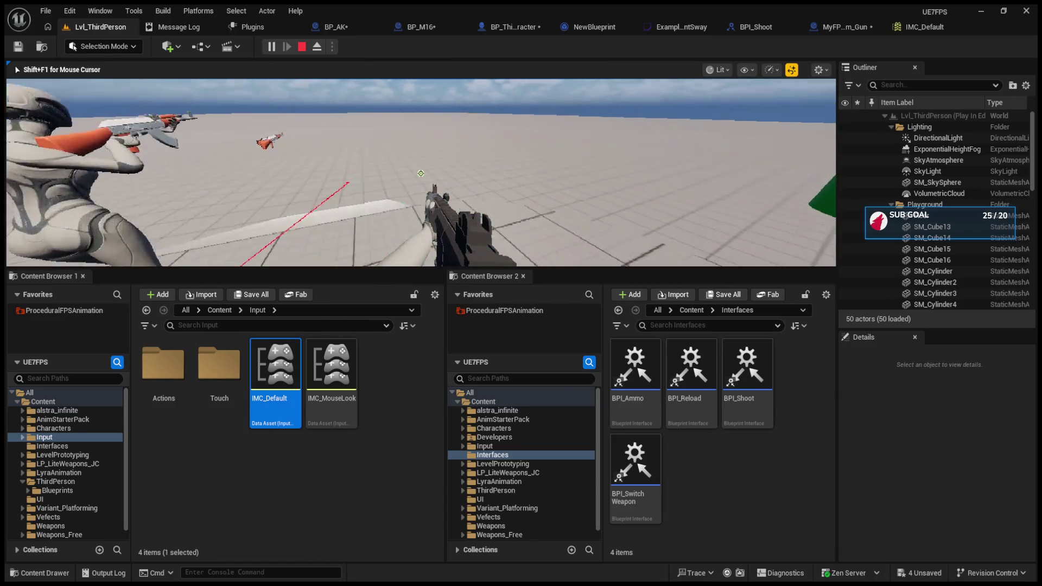
click(420, 173)
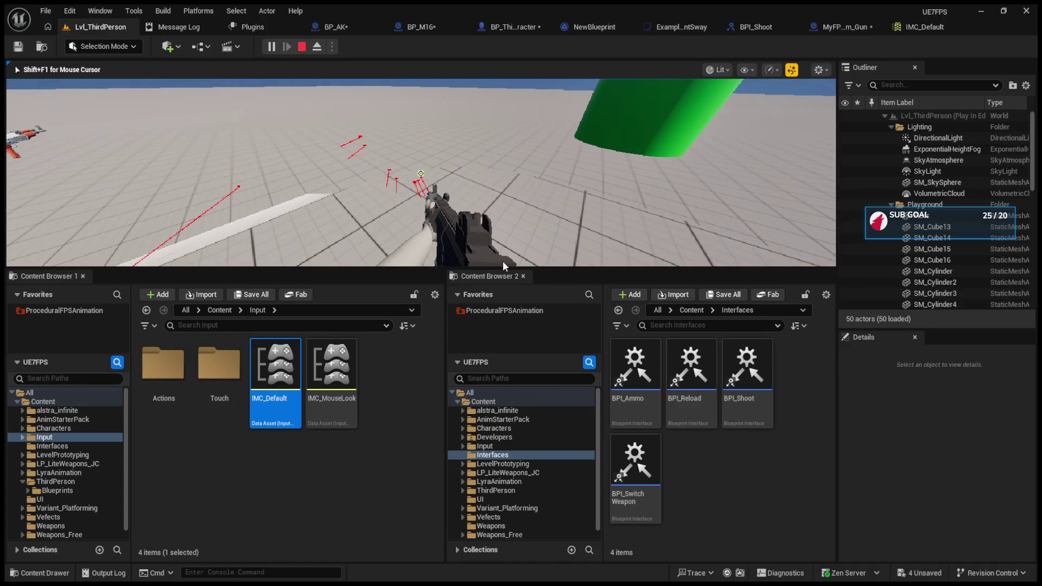
key(Escape)
Enlarge the level viewport and play-test again, aiming down sights and firing the black rifle
drag(508, 268, 507, 438)
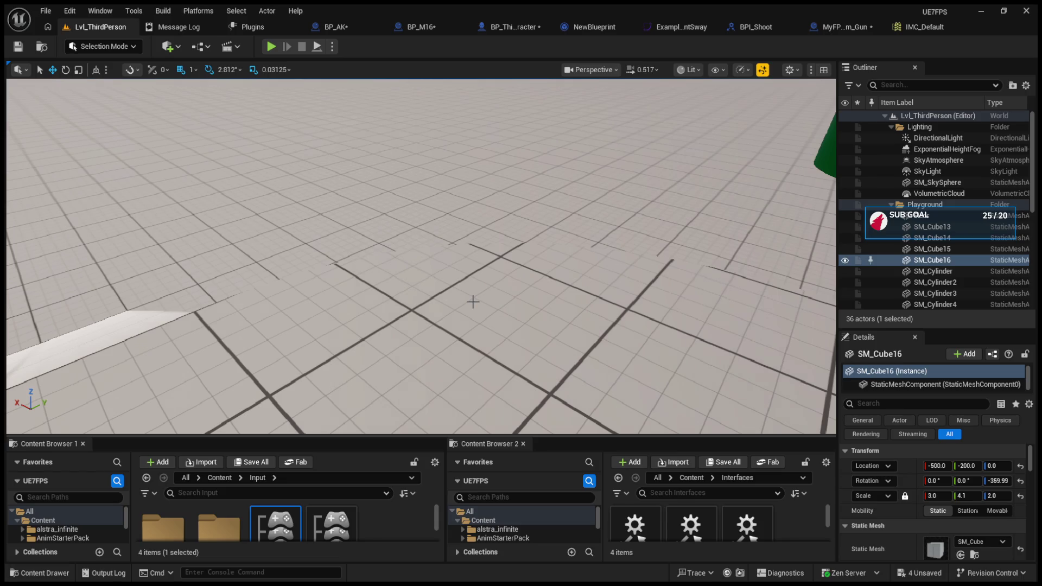
click(271, 46)
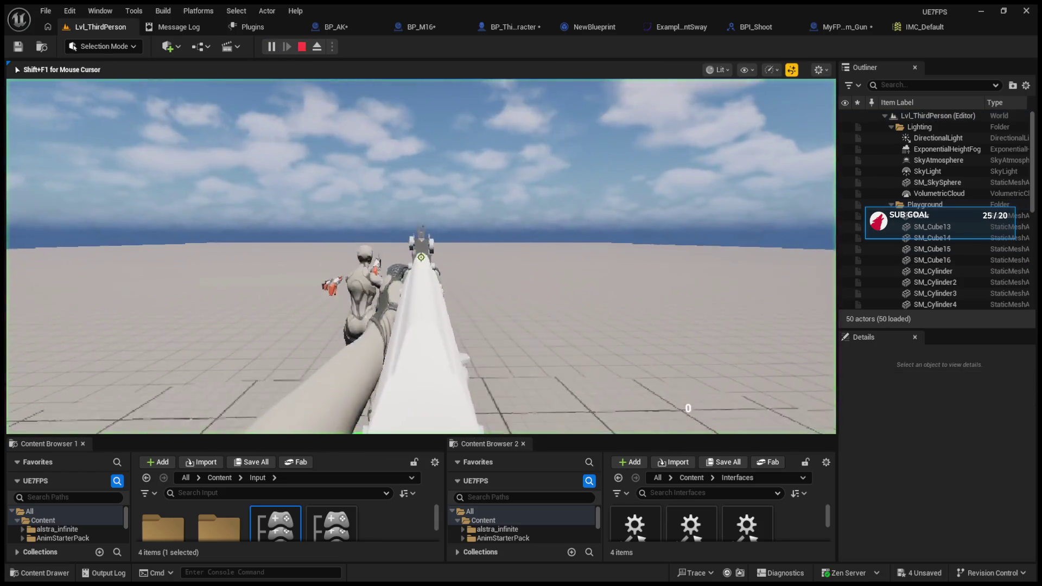
scroll(421, 257, up, 1)
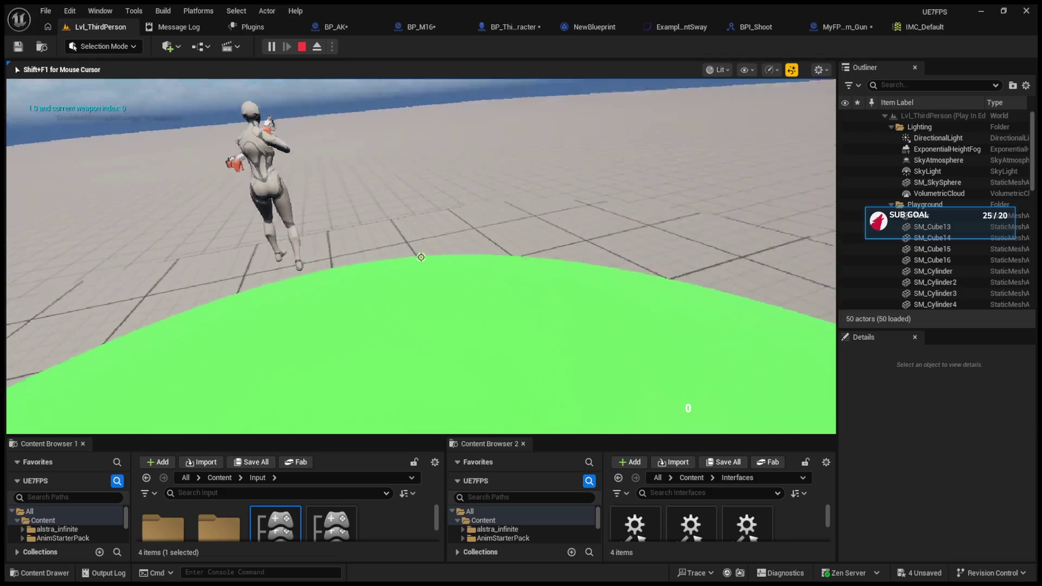
right_click(420, 257)
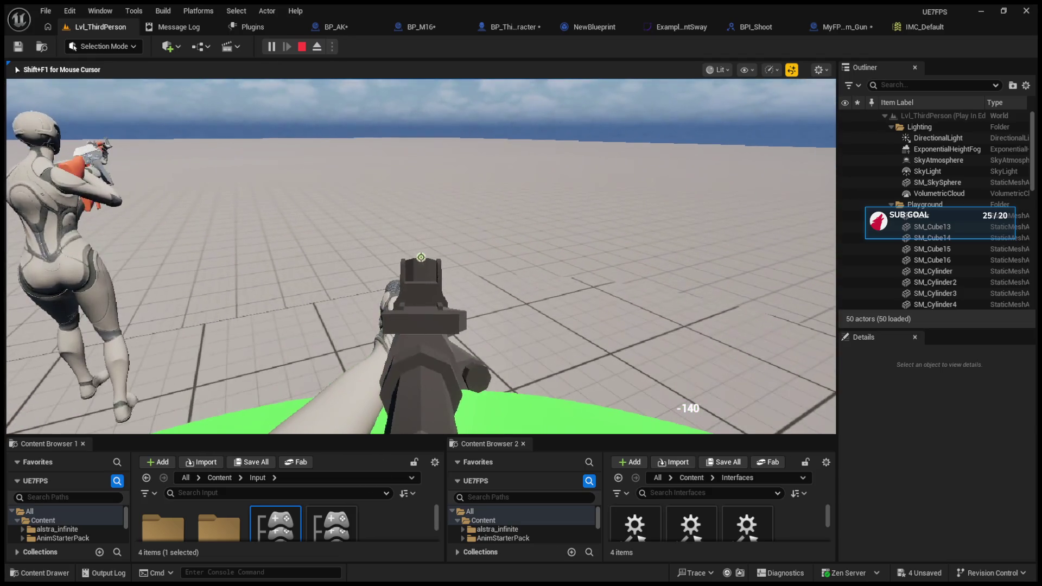
drag(421, 256, 421, 256)
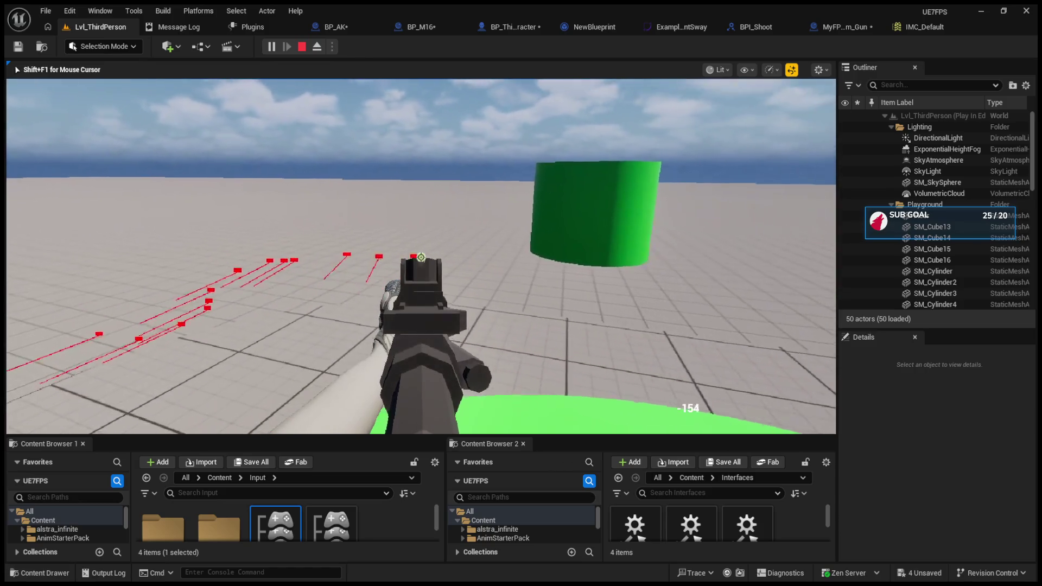
key(Escape)
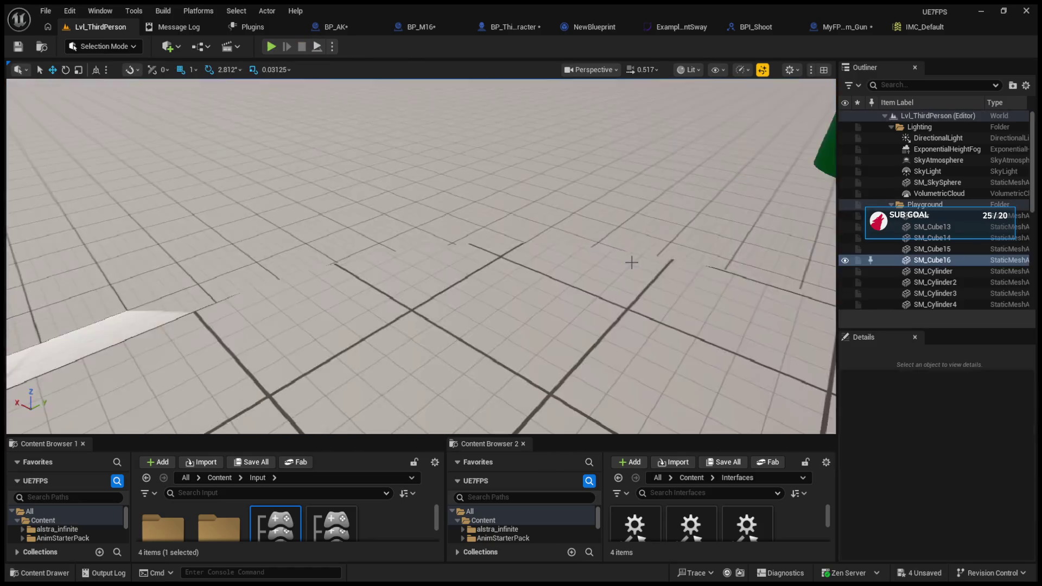
click(756, 27)
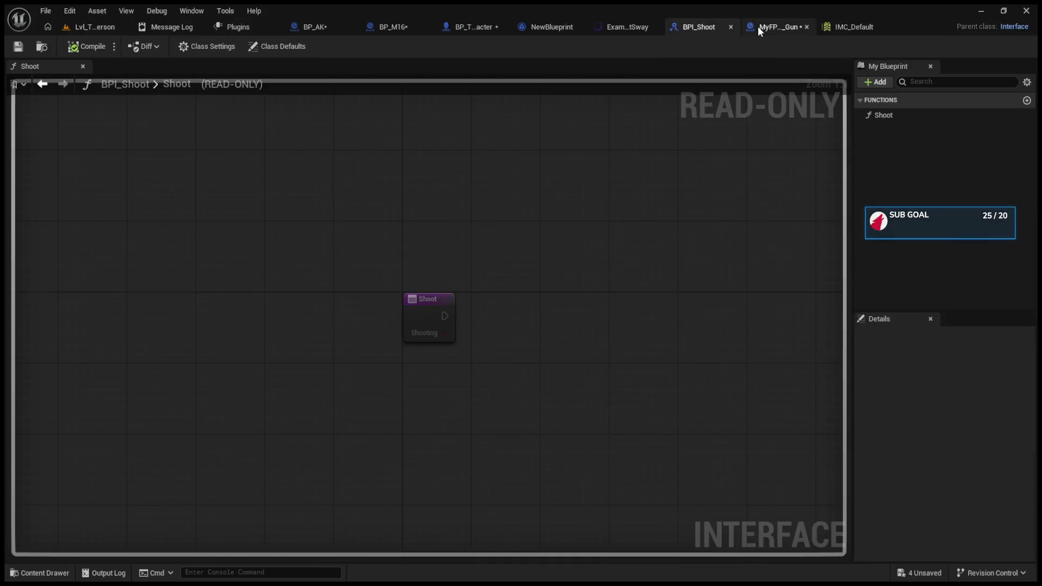
In BP_M16, raise the Current Ammo getter and break the Subtract-to-SET wire, then return to Lvl_ThirdPerson
click(302, 28)
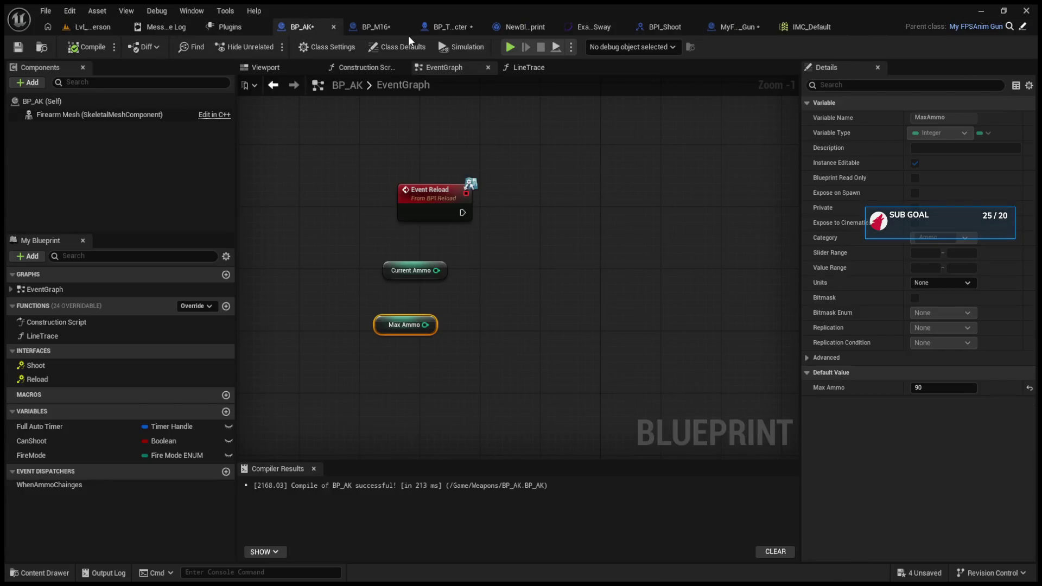
click(376, 30)
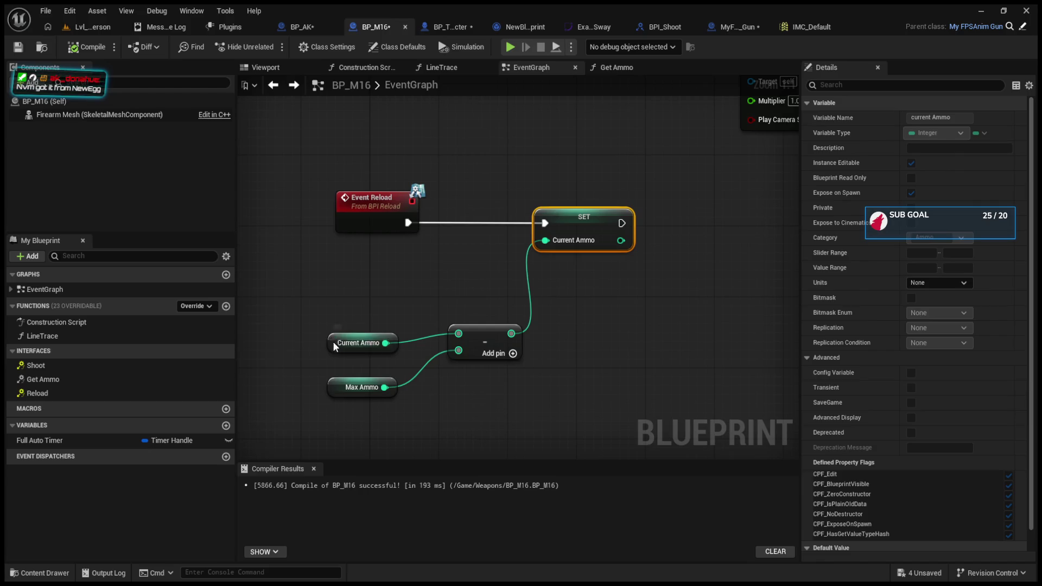
drag(333, 341, 324, 297)
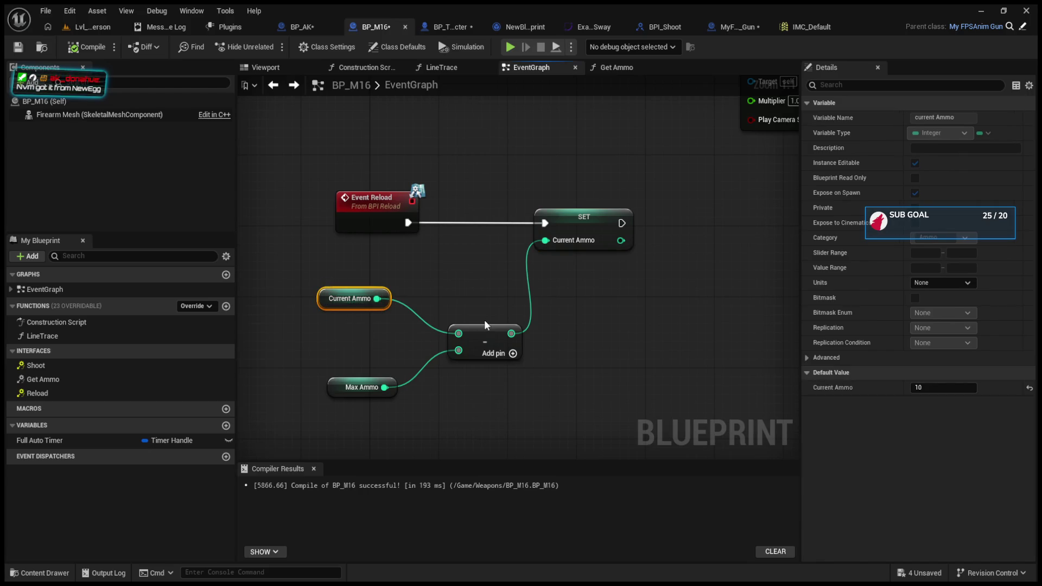
mouse_move(484, 321)
mouse_down()
mouse_move(457, 339)
mouse_move(523, 343)
mouse_up()
alt+click(485, 352)
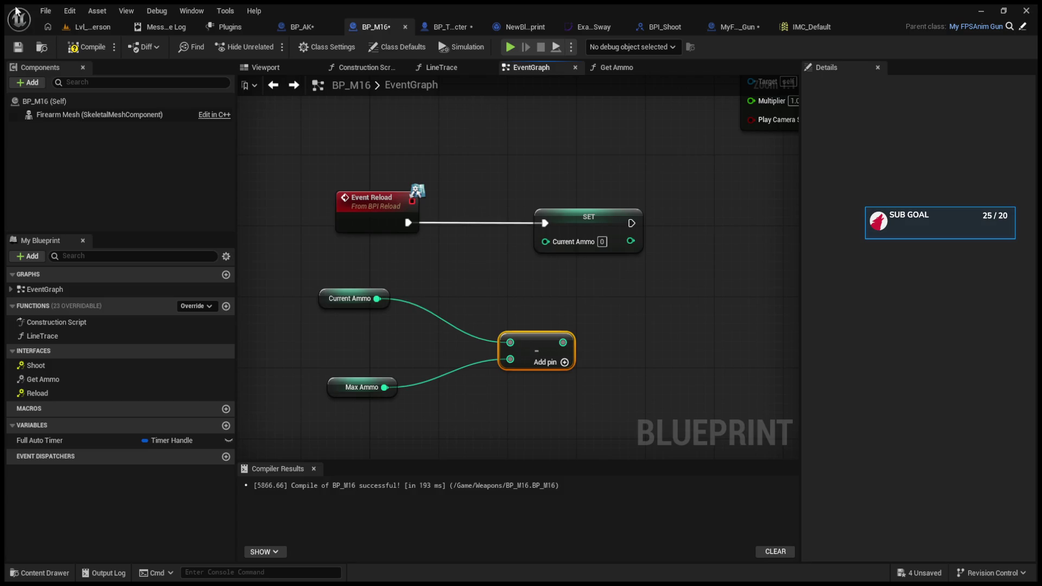
click(81, 24)
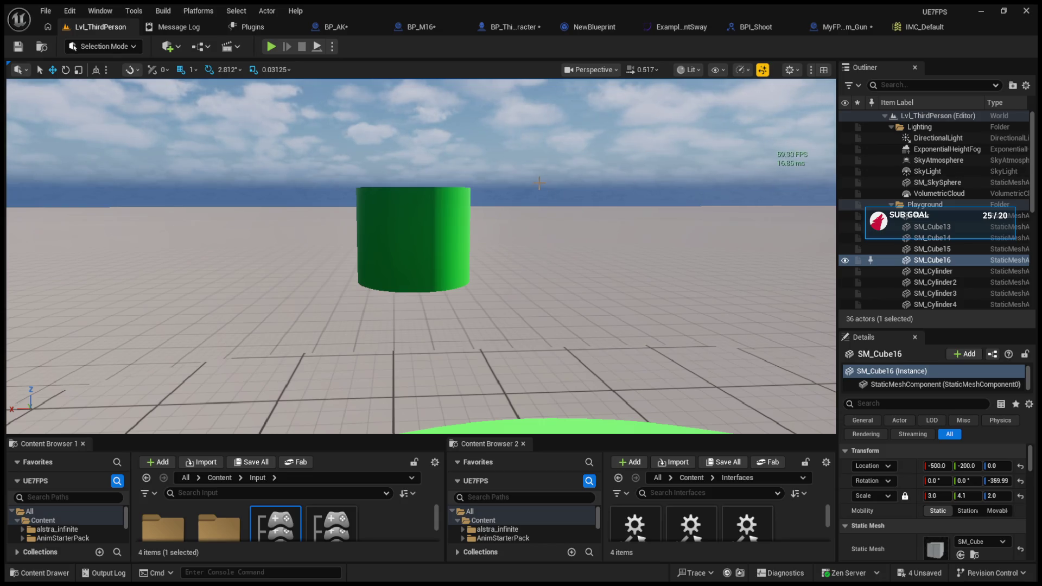
drag(490, 158, 491, 179)
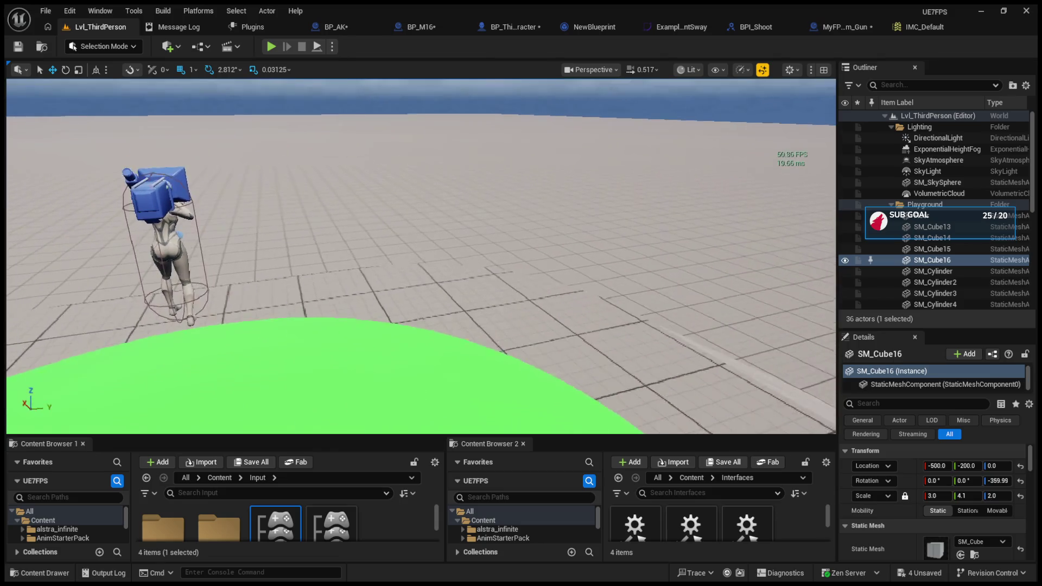
click(271, 46)
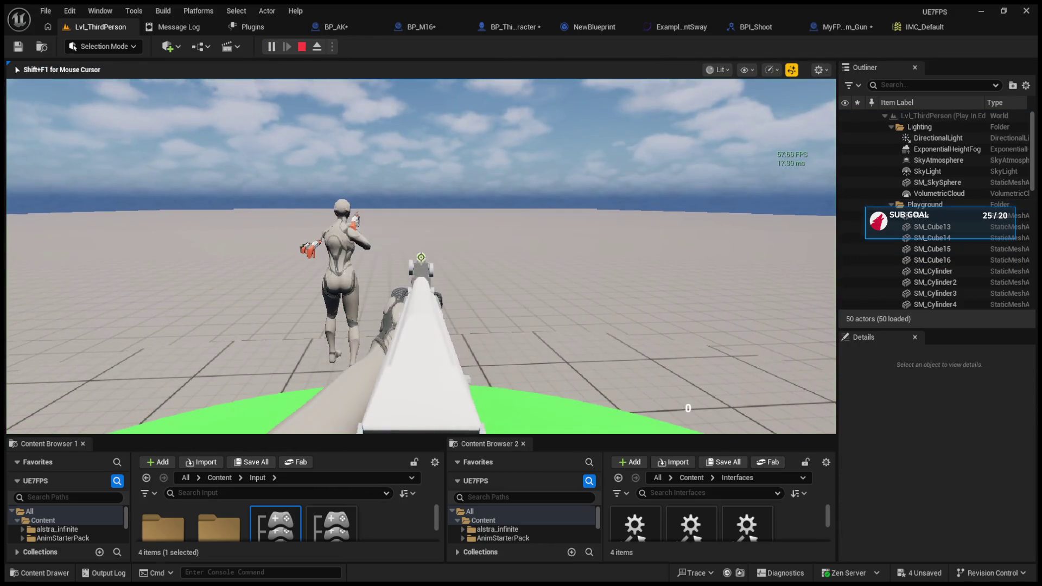
scroll(421, 257, up, 1)
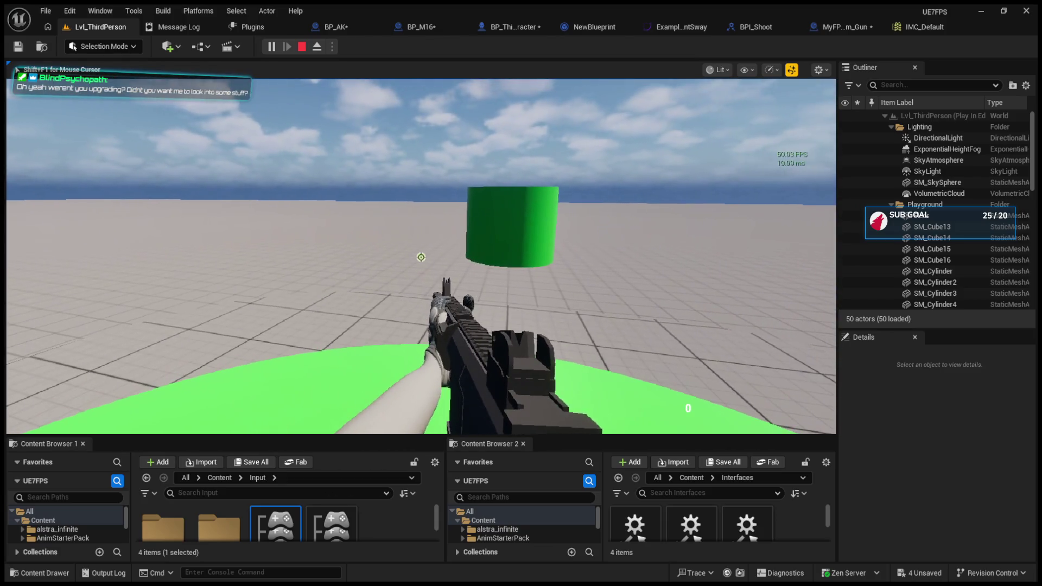
key(w)
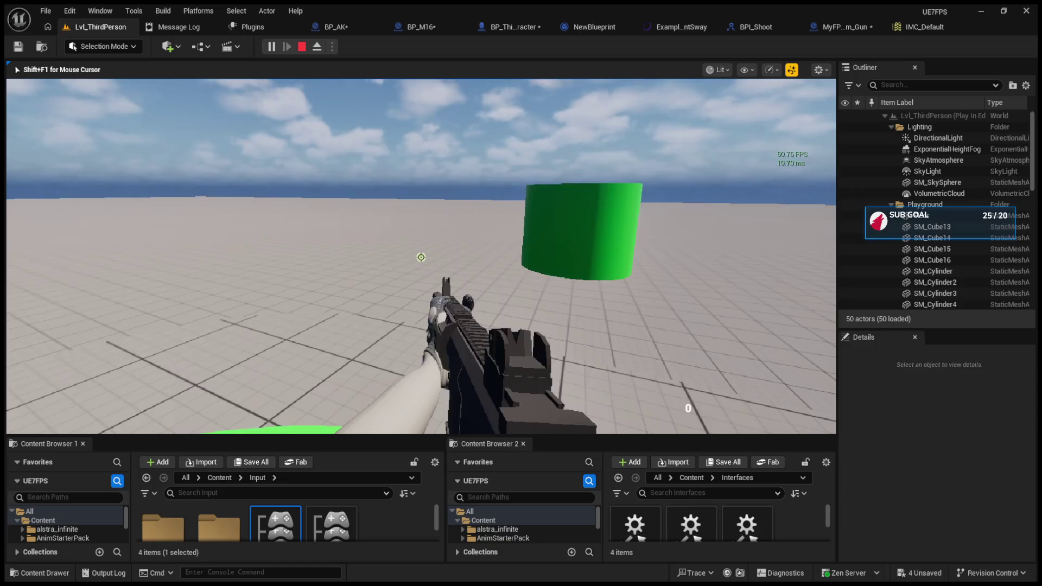
scroll(421, 257, down, 1)
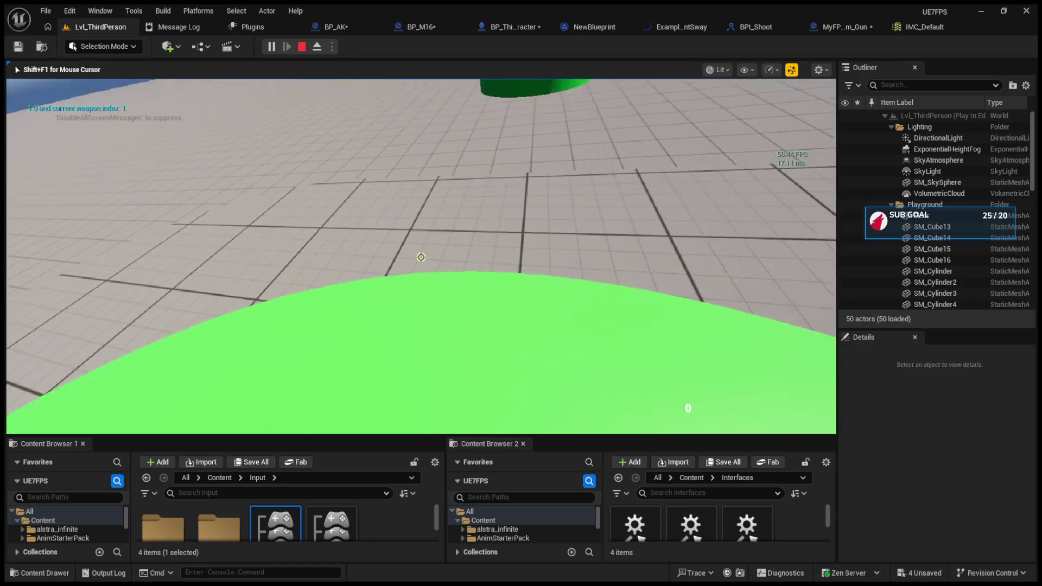
scroll(421, 256, up, 1)
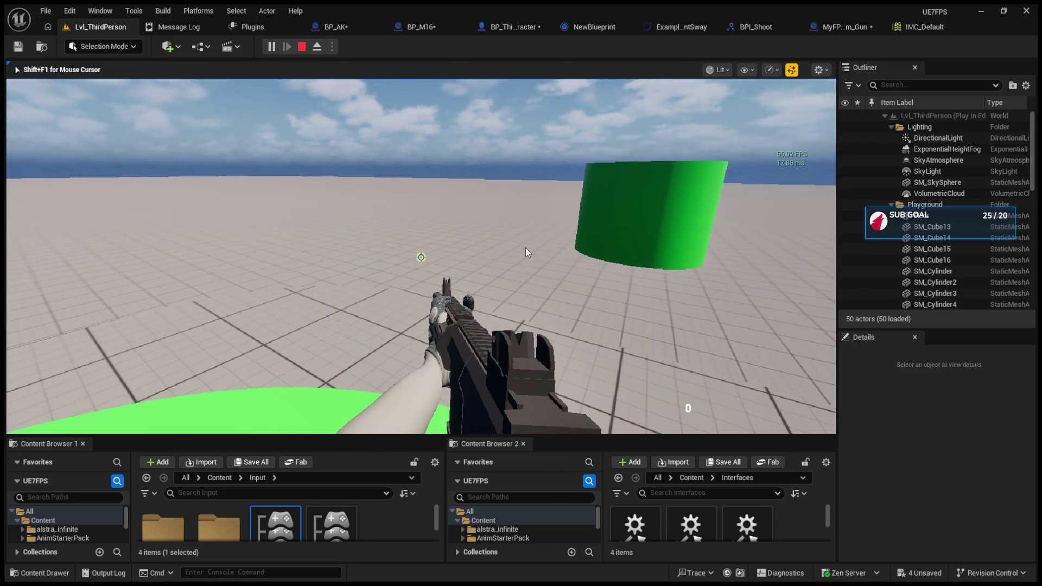
key(Escape)
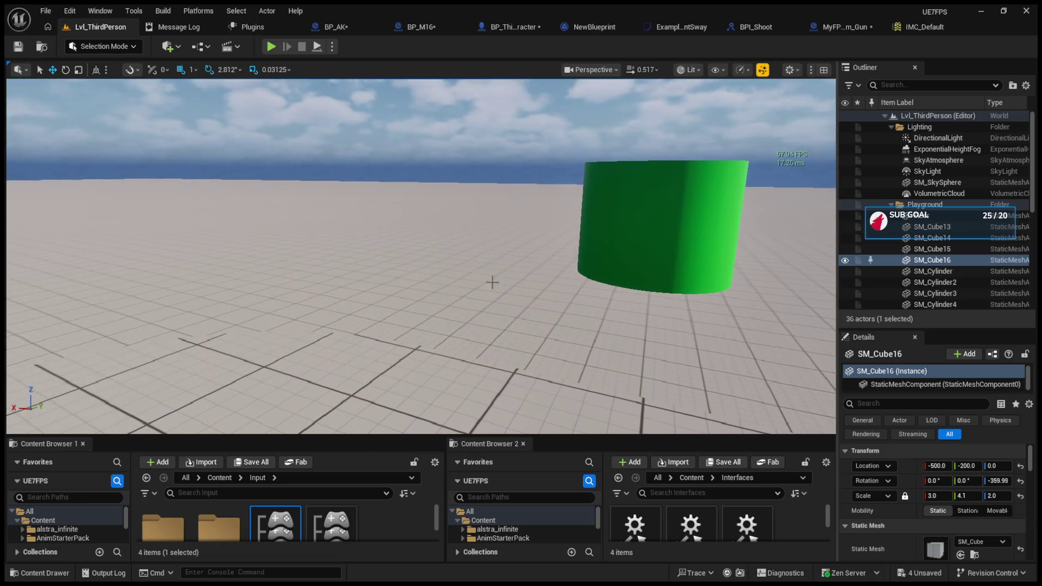
Rewire the subtract node to Max Ammo minus Current Ammo and recompile BP_M16
click(413, 26)
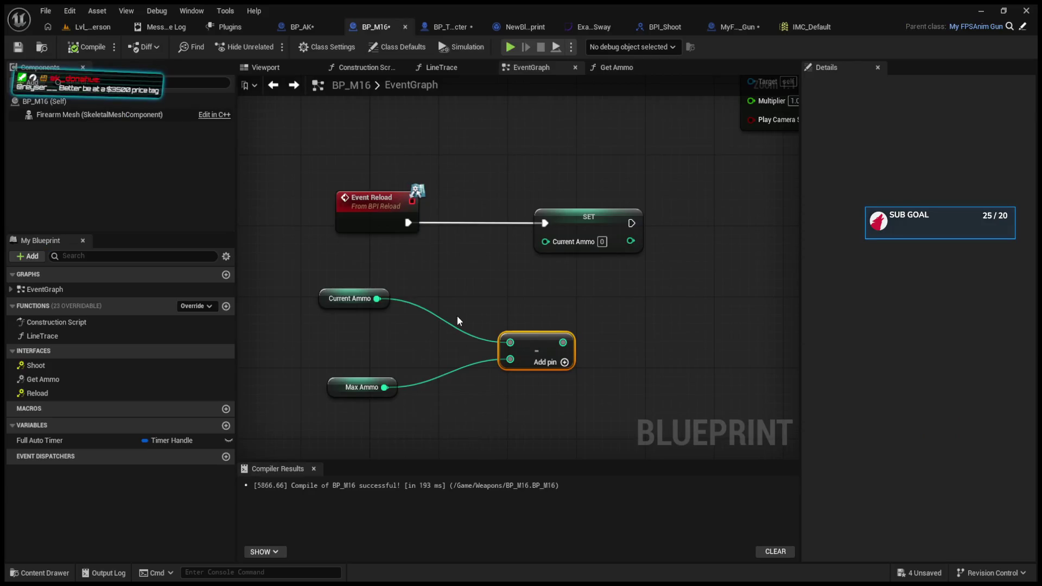
mouse_move(538, 338)
mouse_down()
mouse_move(478, 318)
mouse_move(497, 328)
mouse_up()
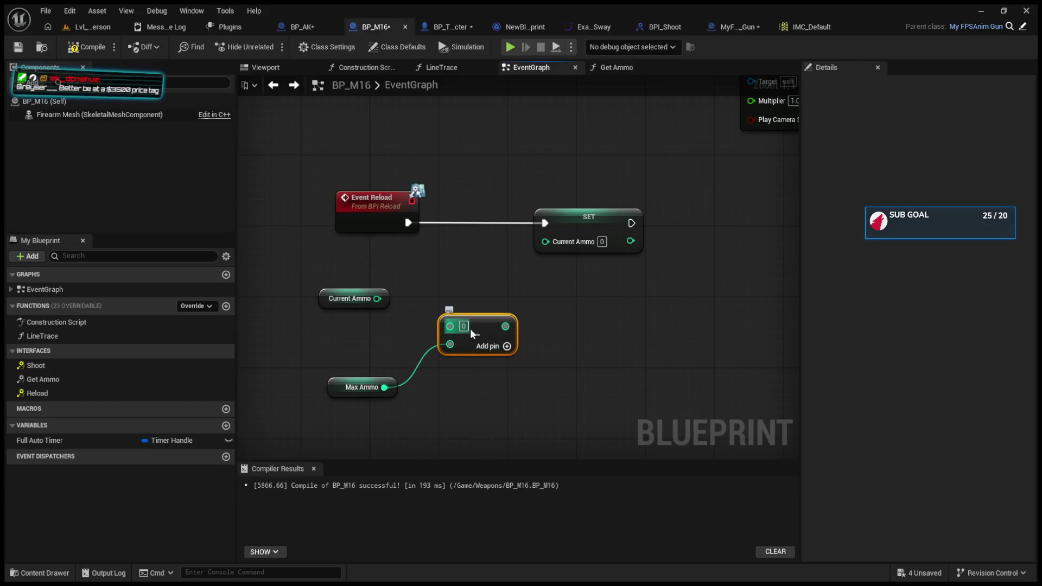
alt+click(467, 335)
mouse_move(377, 299)
mouse_down()
mouse_move(461, 336)
mouse_move(450, 331)
mouse_move(441, 363)
mouse_move(466, 333)
mouse_up()
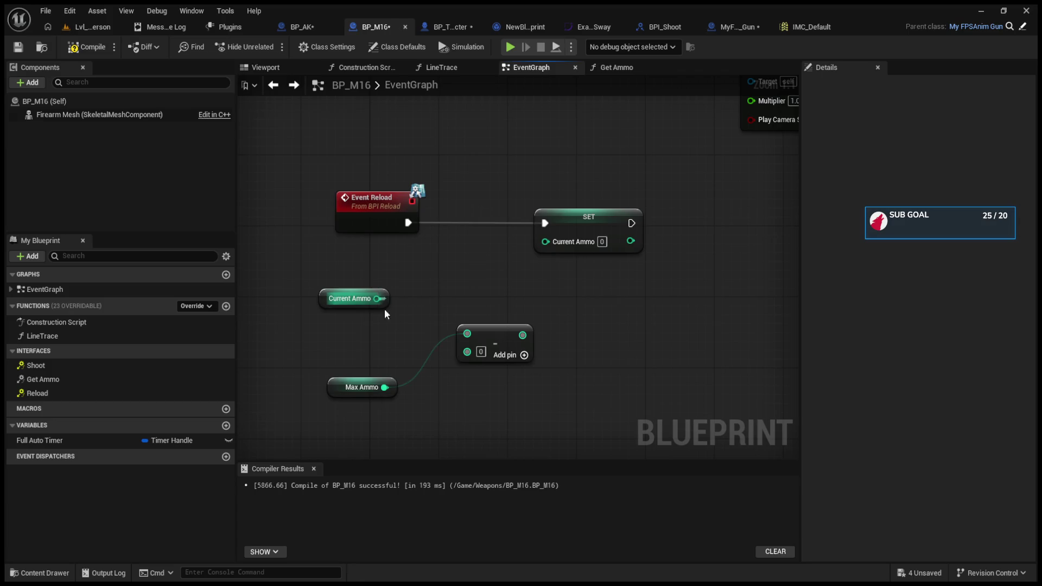
mouse_move(377, 299)
mouse_down()
mouse_move(467, 350)
mouse_move(545, 240)
mouse_up()
key(F7)
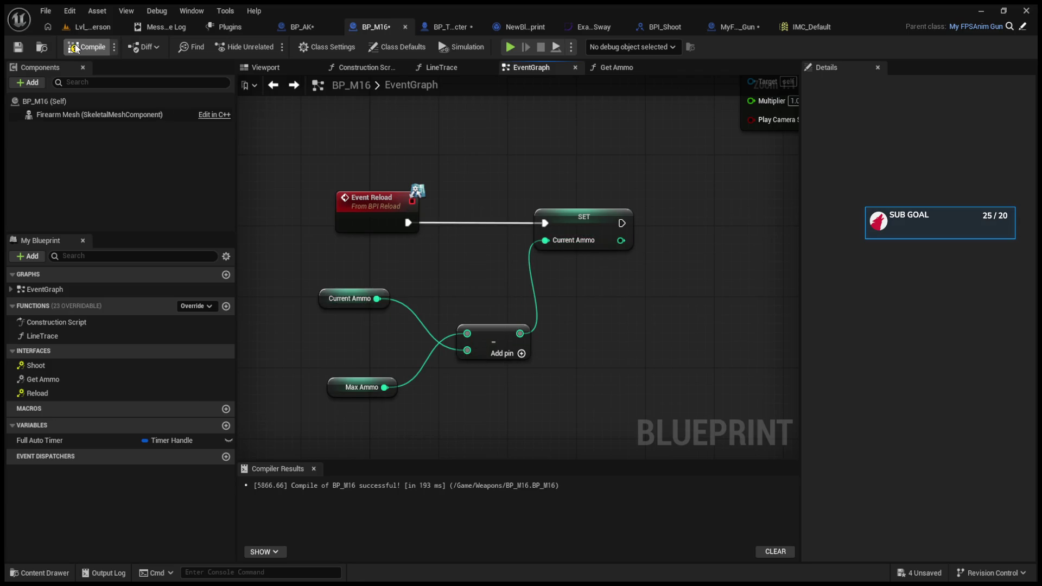
Rearrange the reload nodes and insert a Branch driven by Event Reload
drag(499, 336, 473, 301)
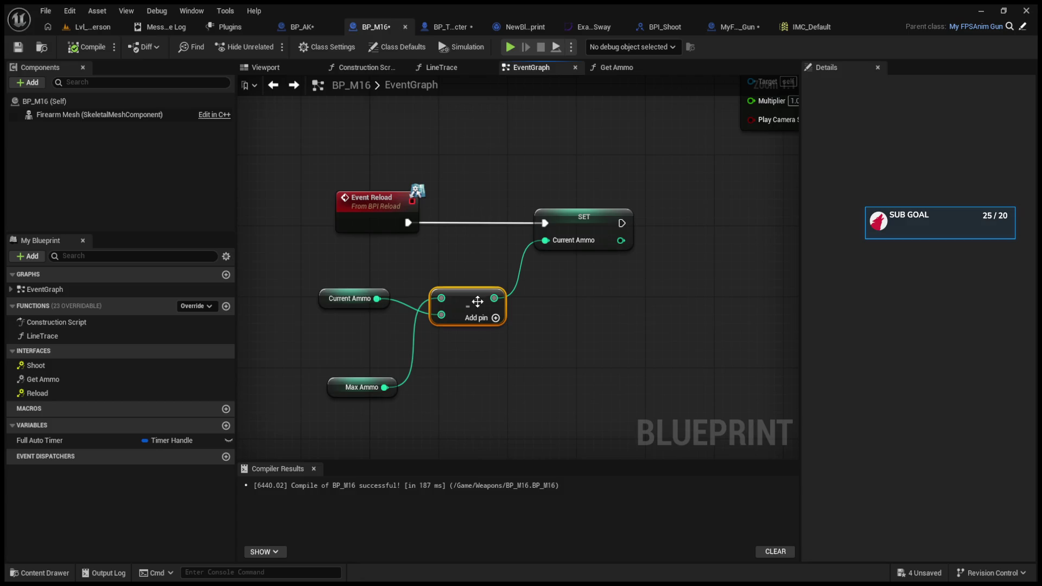
drag(329, 298, 311, 342)
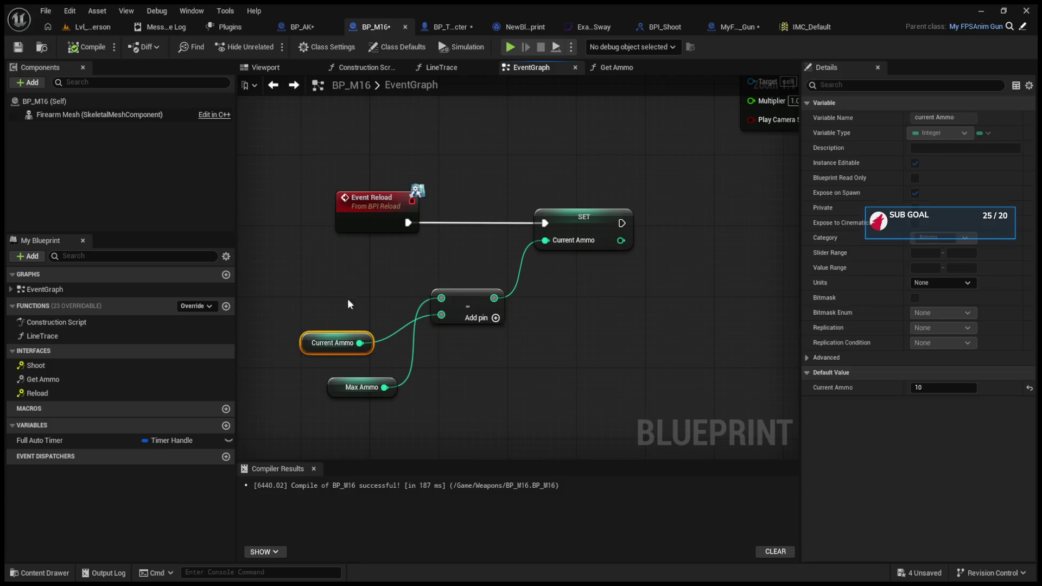
click(489, 188)
drag(613, 220, 768, 219)
mouse_move(369, 208)
mouse_down()
mouse_move(273, 208)
mouse_move(498, 213)
mouse_up()
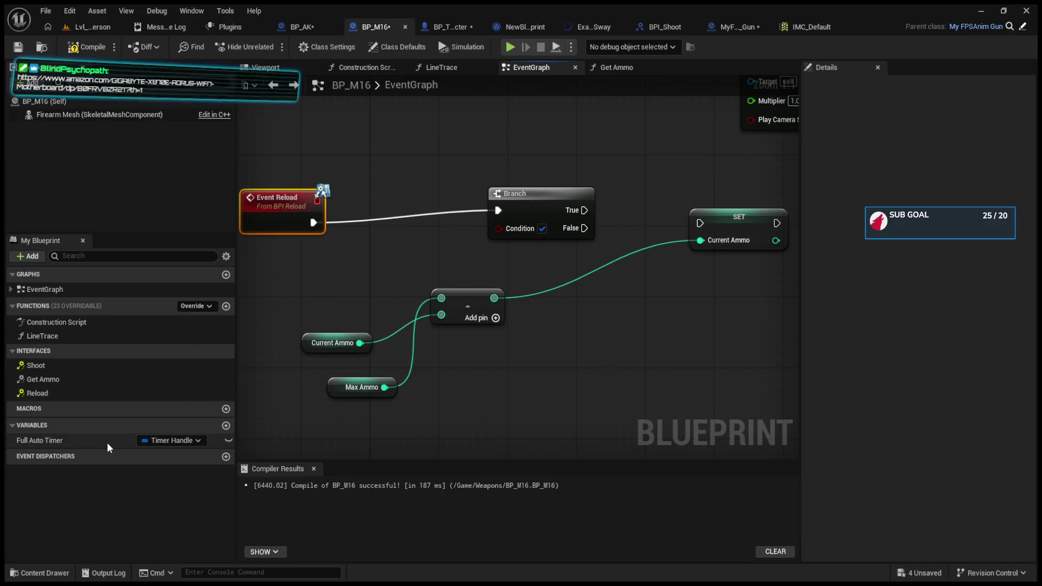
Duplicate the Current Ammo getter and pull a comparison node from it
click(313, 344)
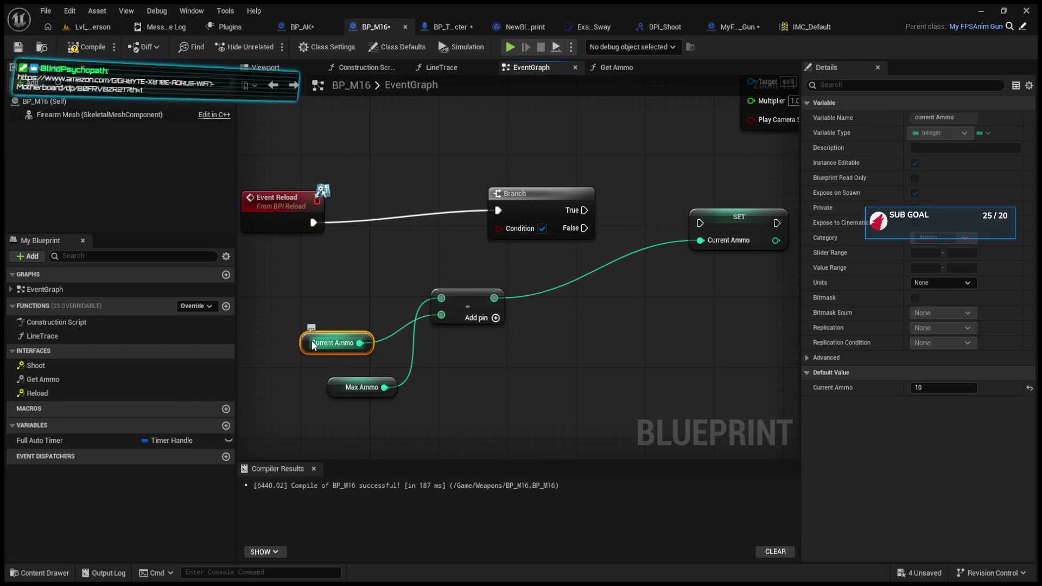
key(ctrl+c)
key(ctrl+v)
mouse_move(359, 299)
mouse_down()
mouse_move(385, 287)
mouse_move(408, 247)
mouse_move(498, 228)
mouse_up()
mouse_move(309, 293)
mouse_down()
mouse_move(259, 278)
mouse_move(299, 272)
mouse_up()
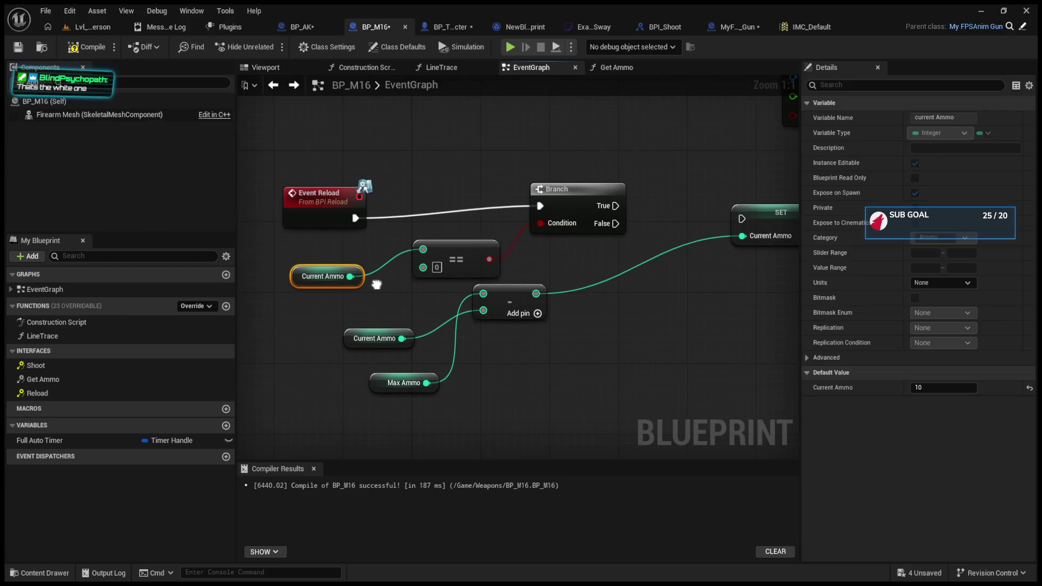
drag(524, 298, 540, 330)
Run SET from the Branch's True output and place a second Branch beside it
drag(615, 206, 741, 218)
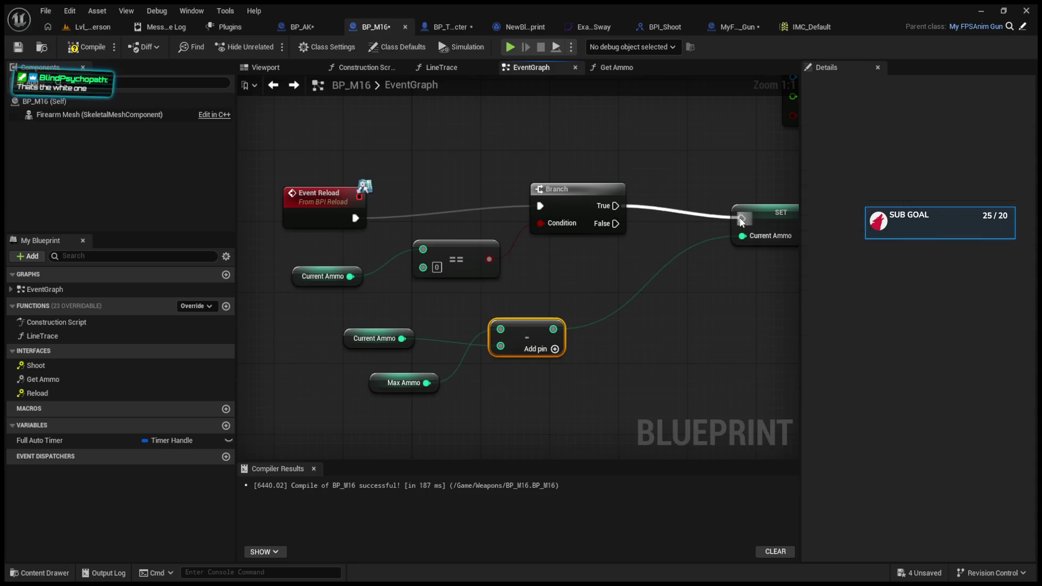
drag(607, 238, 668, 221)
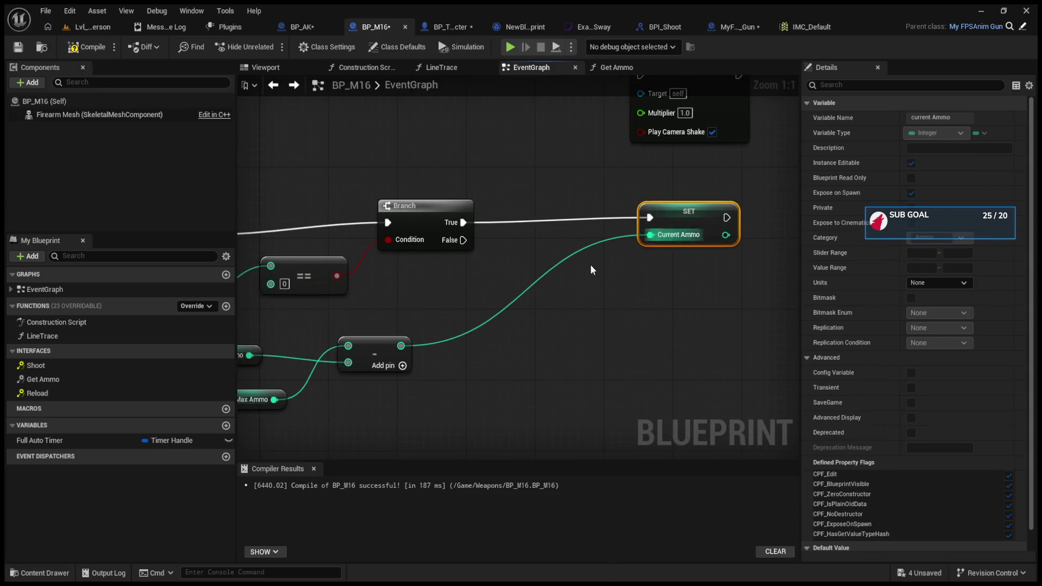
click(433, 340)
drag(481, 352, 511, 352)
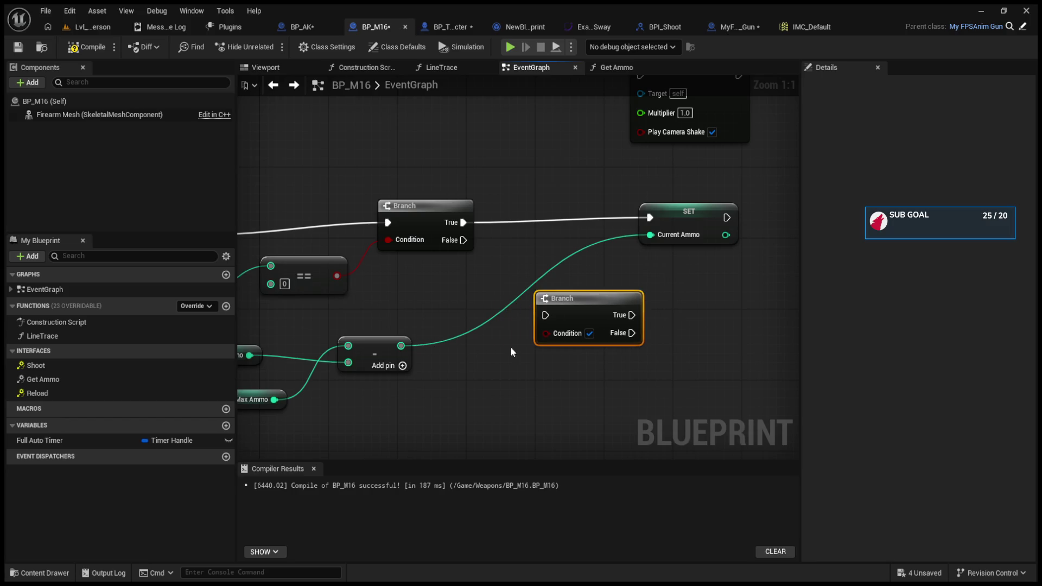
Make the second Branch test Max Ammo == 0, its False output driving SET Current Ammo
click(270, 391)
key(ctrl+c)
key(ctrl+v)
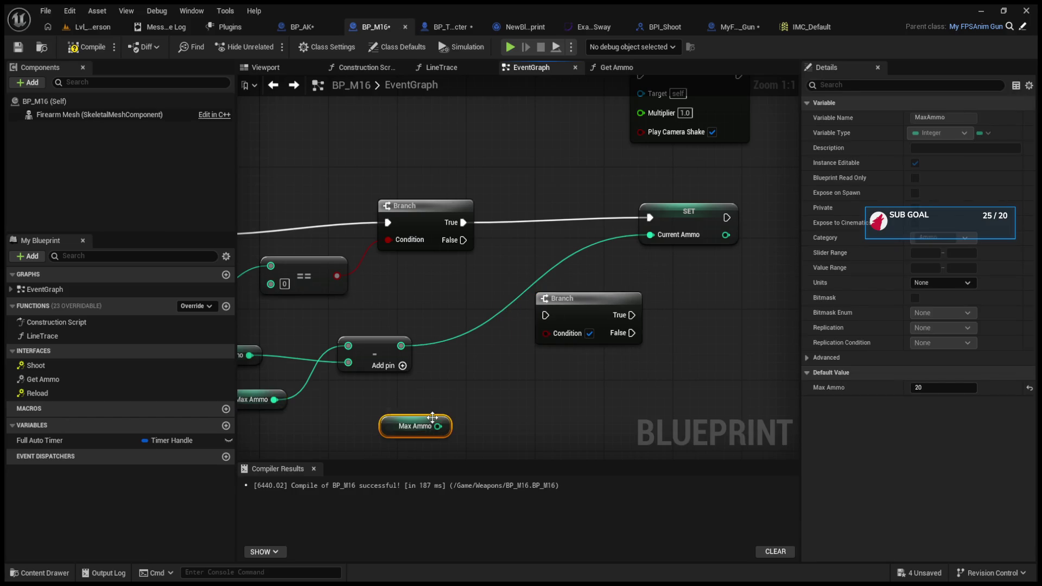
mouse_move(437, 426)
mouse_down()
mouse_move(545, 333)
mouse_move(539, 206)
mouse_move(547, 207)
mouse_up()
click(492, 363)
key(Delete)
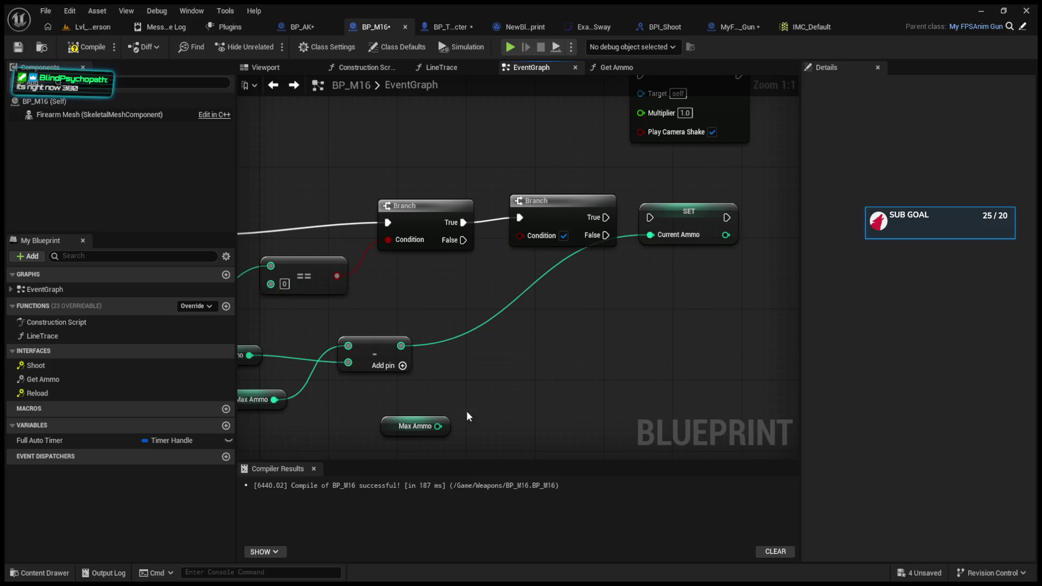
drag(437, 426, 527, 390)
mouse_move(595, 409)
mouse_down()
mouse_move(537, 233)
mouse_move(524, 235)
mouse_up()
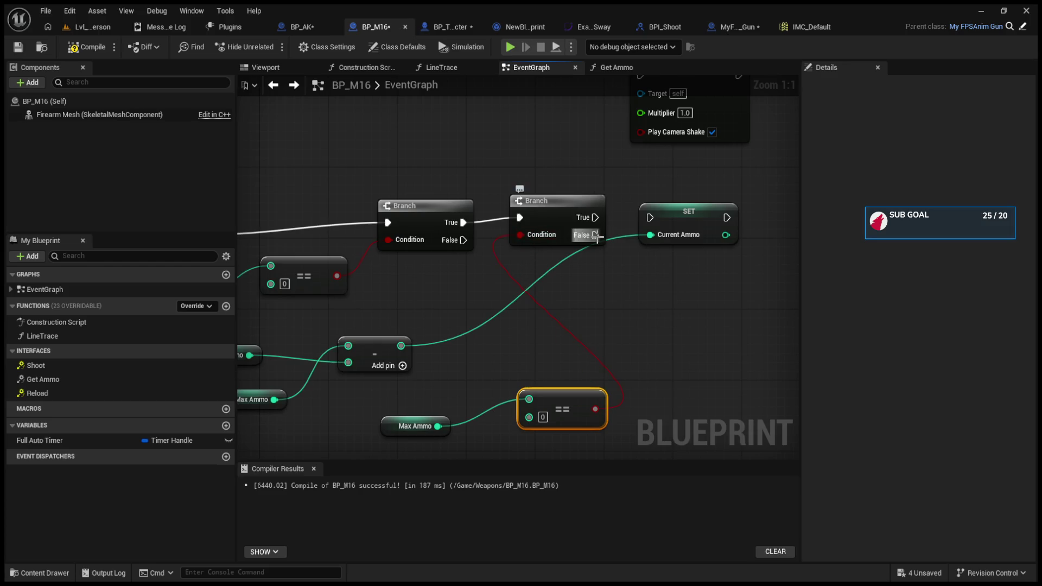
drag(594, 235, 650, 218)
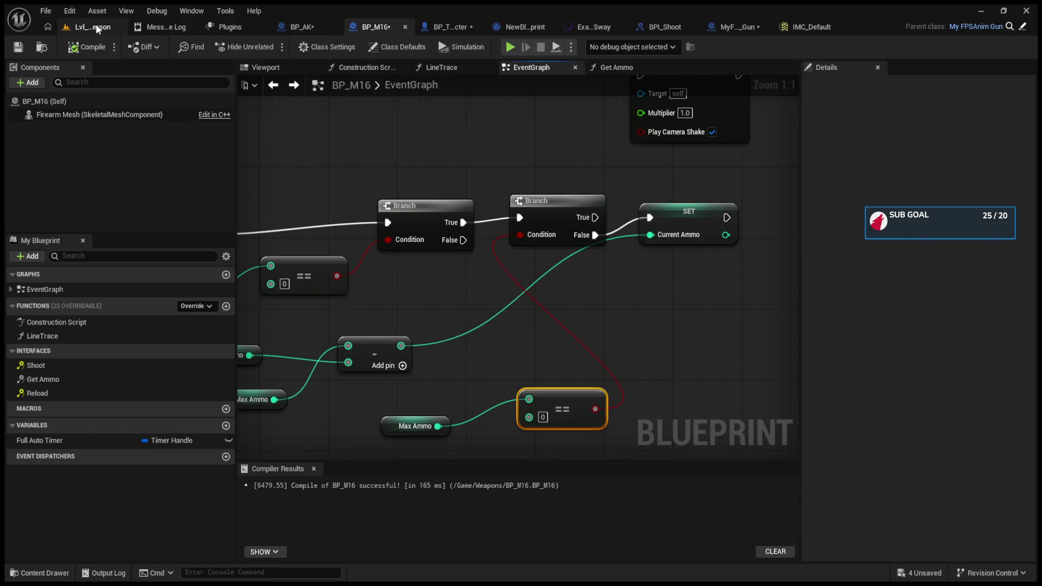
click(96, 24)
Start a play session, toggle the camera view with 1, and reload the rifle
click(272, 46)
key(1)
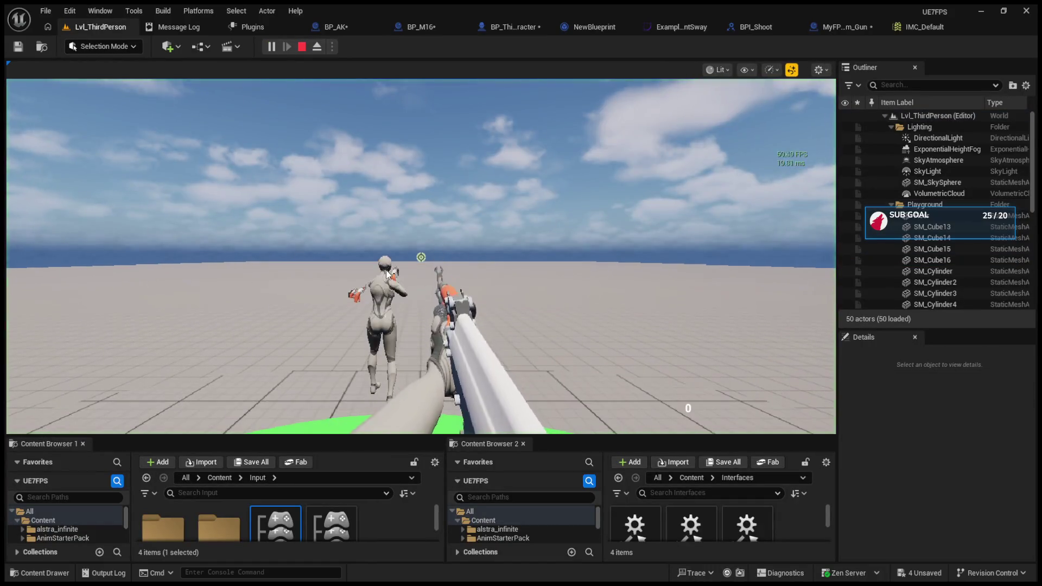
key(1)
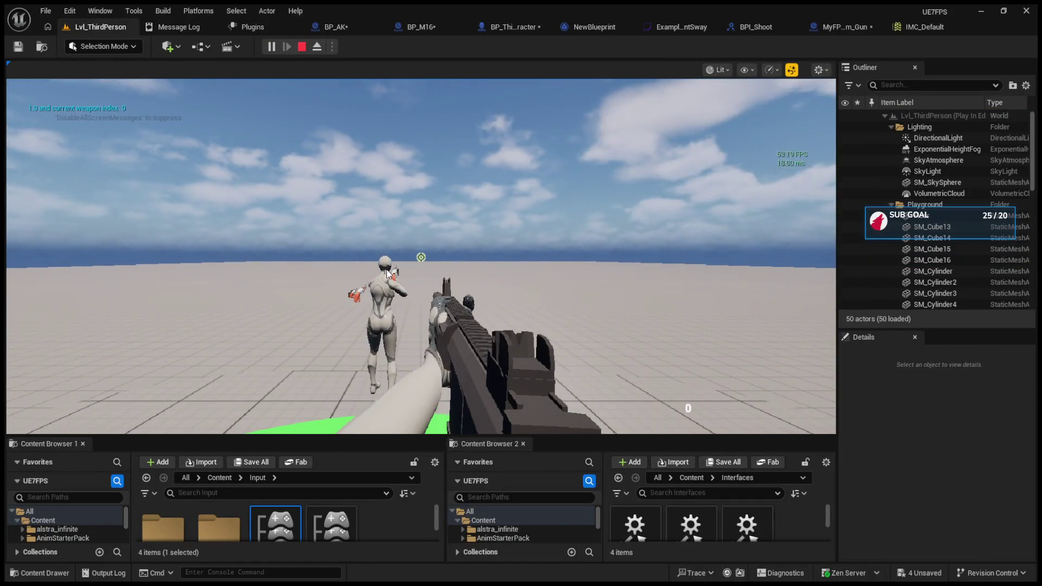
click(389, 272)
key(r)
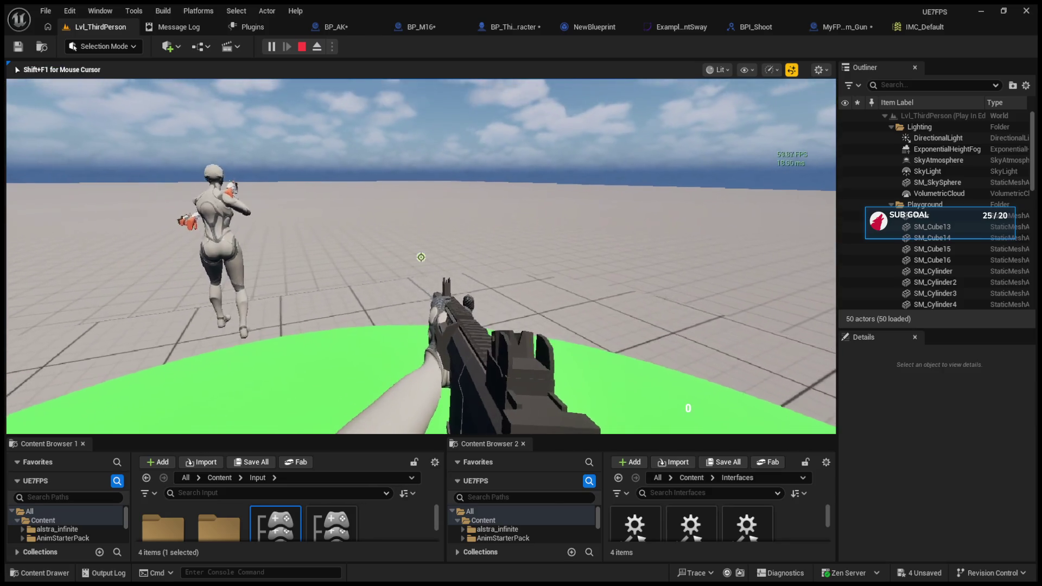
Fire bursts and reload with R repeatedly, watching the ammo counter refill, then stop
drag(421, 257, 421, 257)
click(421, 257)
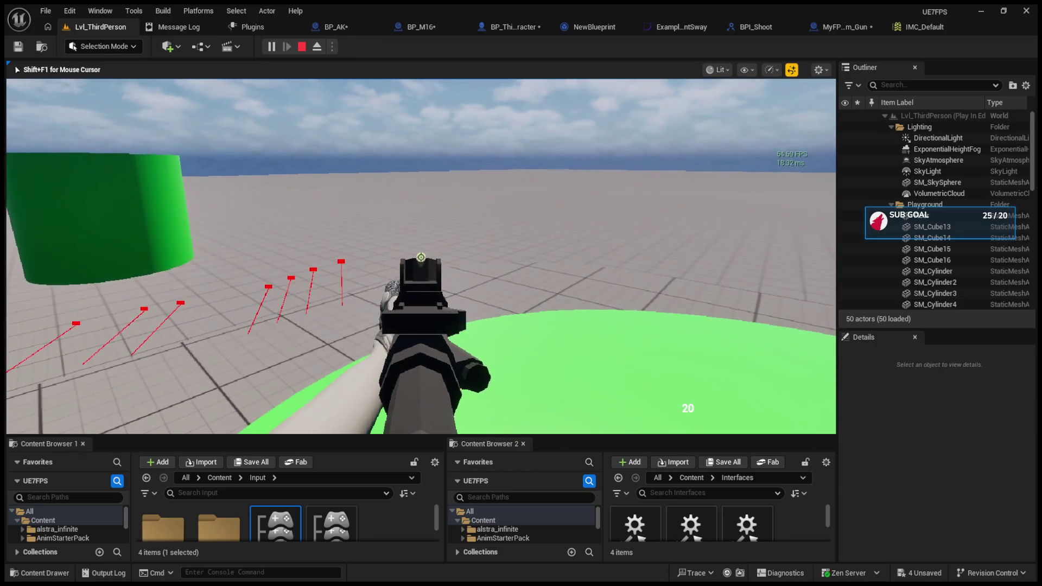
key(r)
click(421, 257)
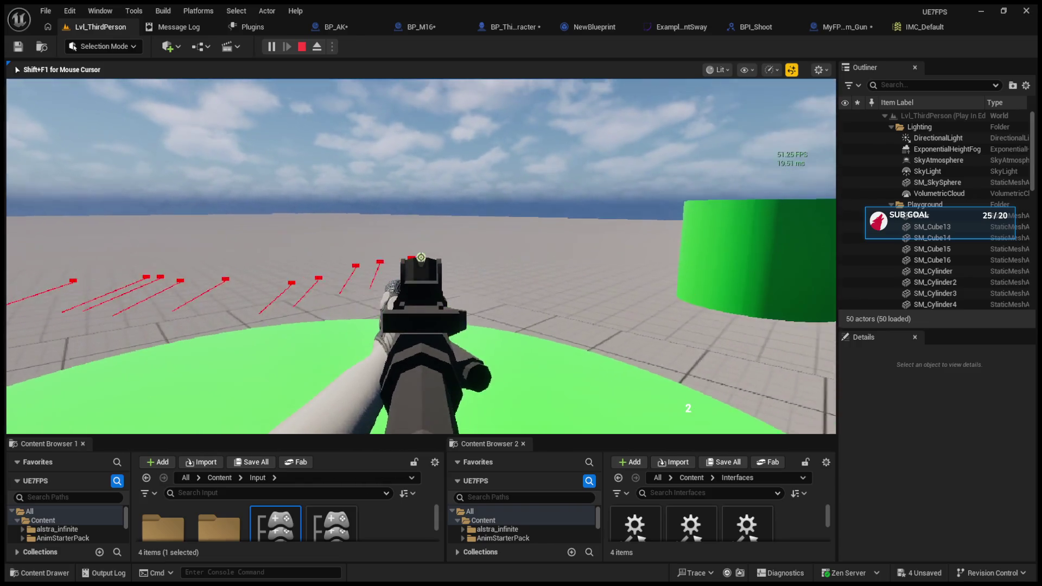
key(r)
click(420, 257)
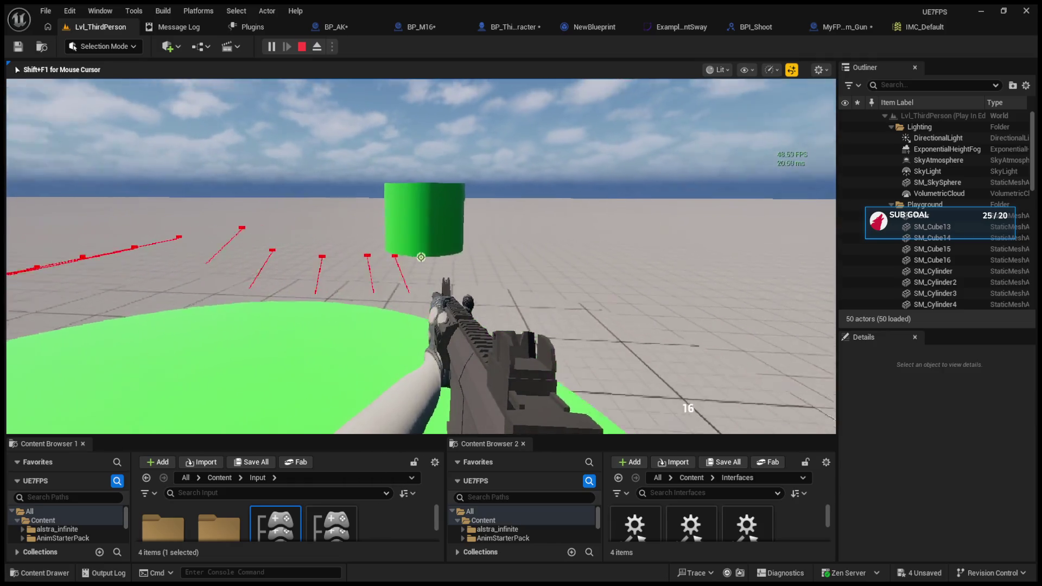
key(r)
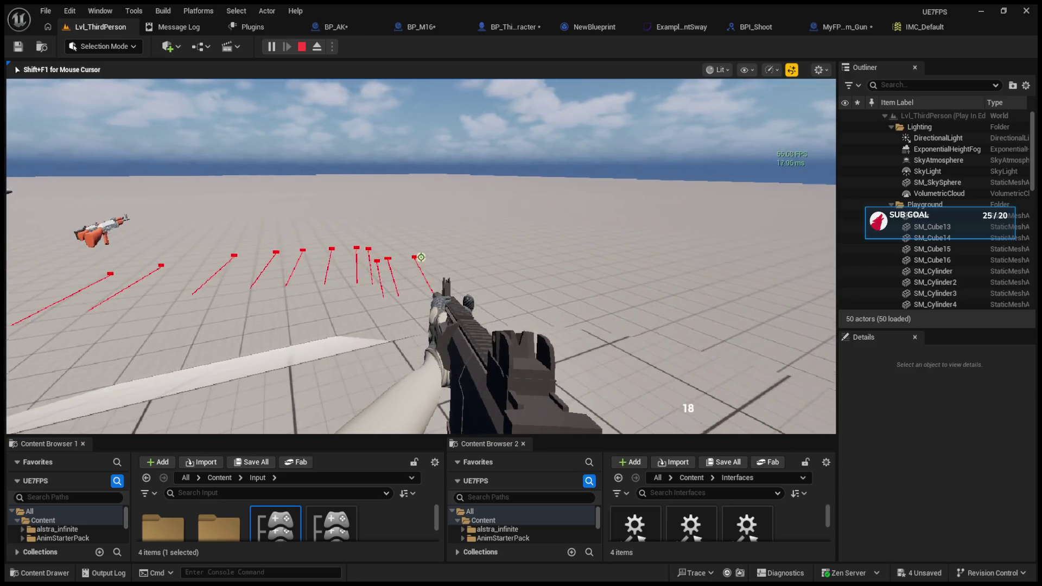
key(Escape)
click(420, 26)
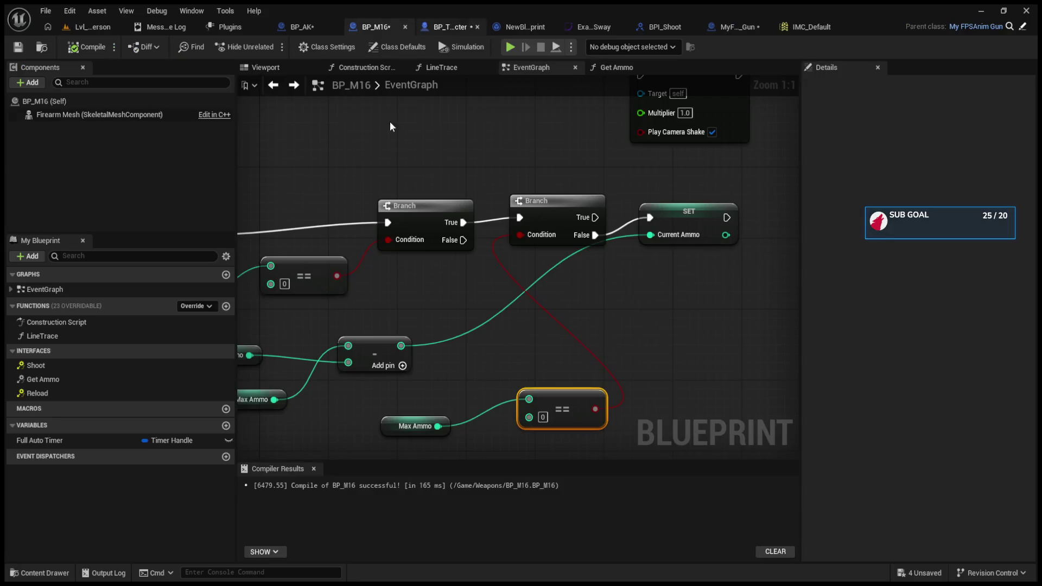
Check Current Ammo's default value and reposition the Current Ammo and subtract nodes
scroll(369, 340, up, 1)
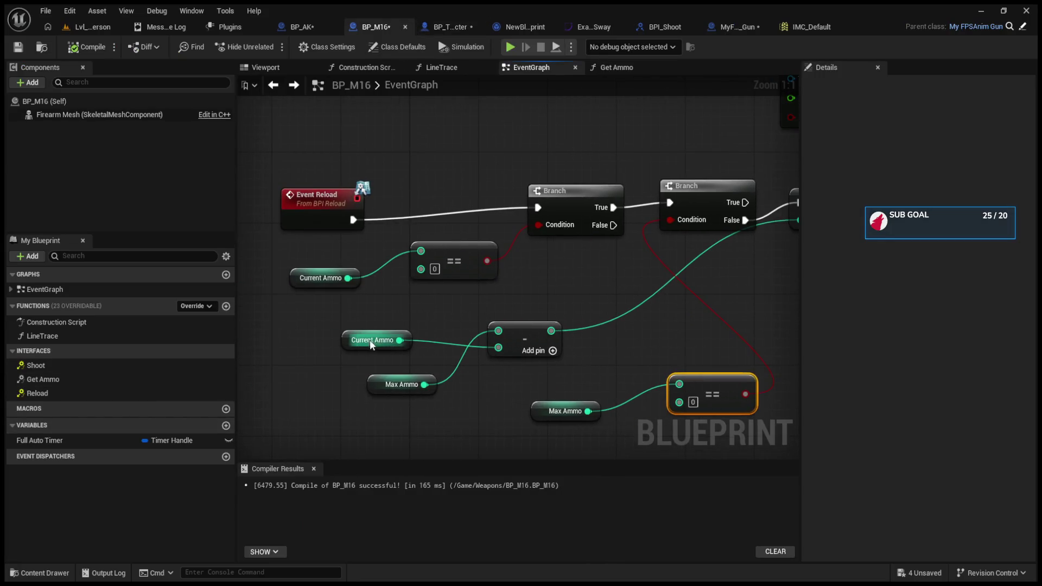
click(296, 277)
click(917, 387)
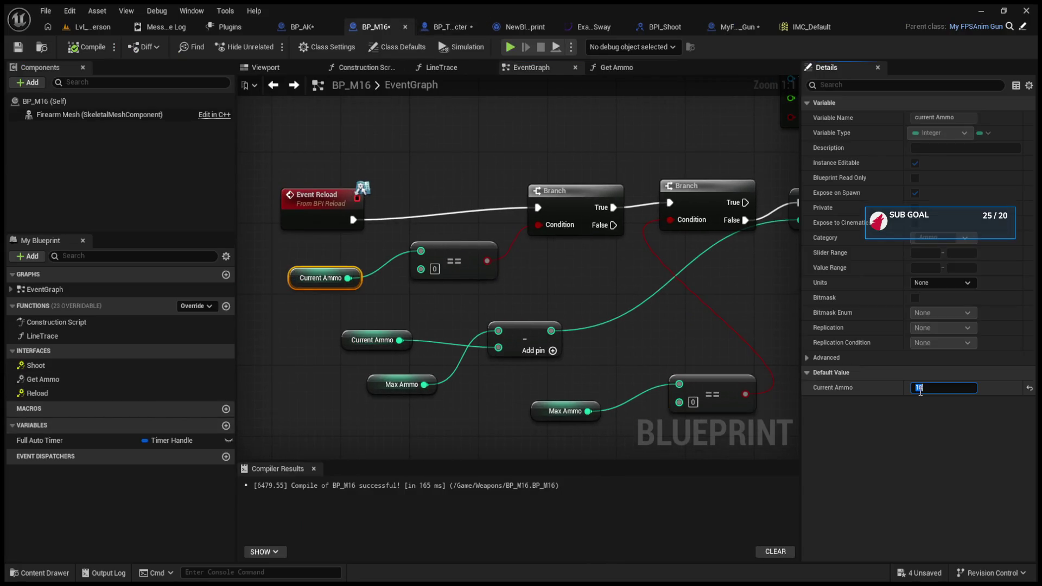
click(477, 333)
drag(341, 346, 364, 324)
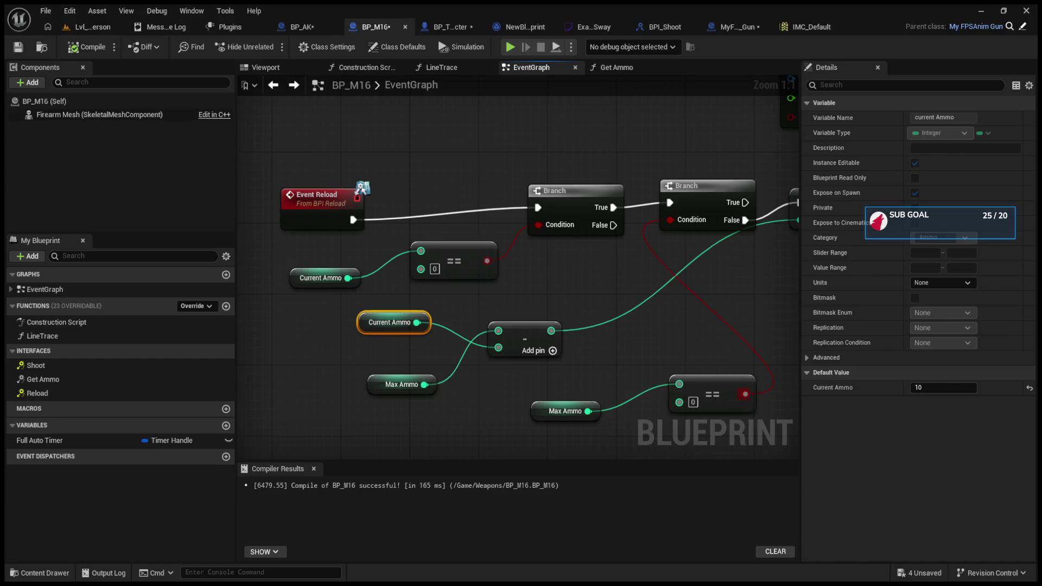
click(404, 360)
drag(524, 334, 540, 343)
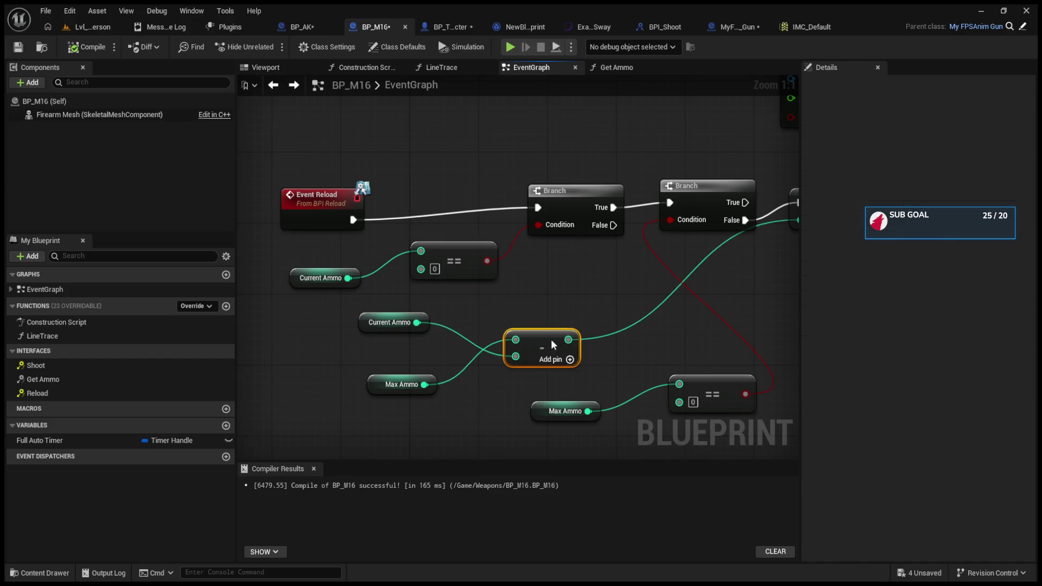
Reposition the Max Ammo getter and second Branch, confirming Max Ammo defaults to 20
click(361, 322)
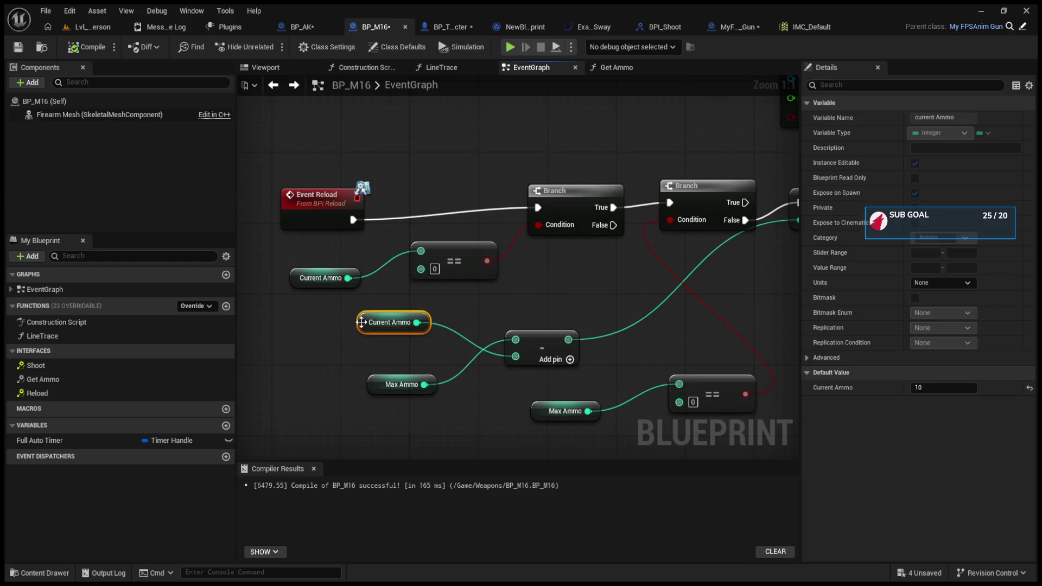
click(374, 386)
drag(374, 386, 360, 378)
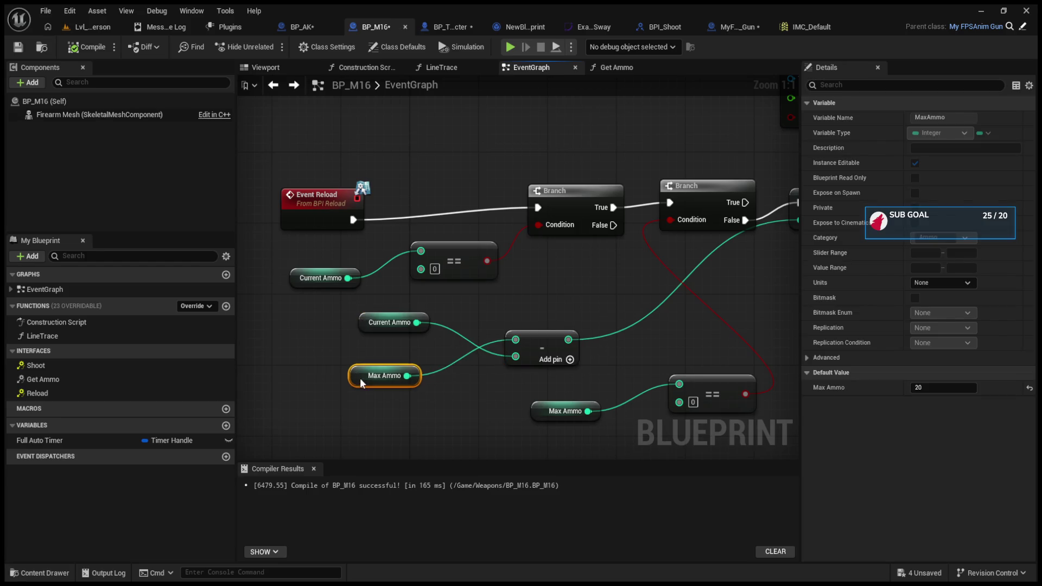
mouse_move(569, 326)
mouse_down()
mouse_move(464, 332)
mouse_move(548, 331)
mouse_up()
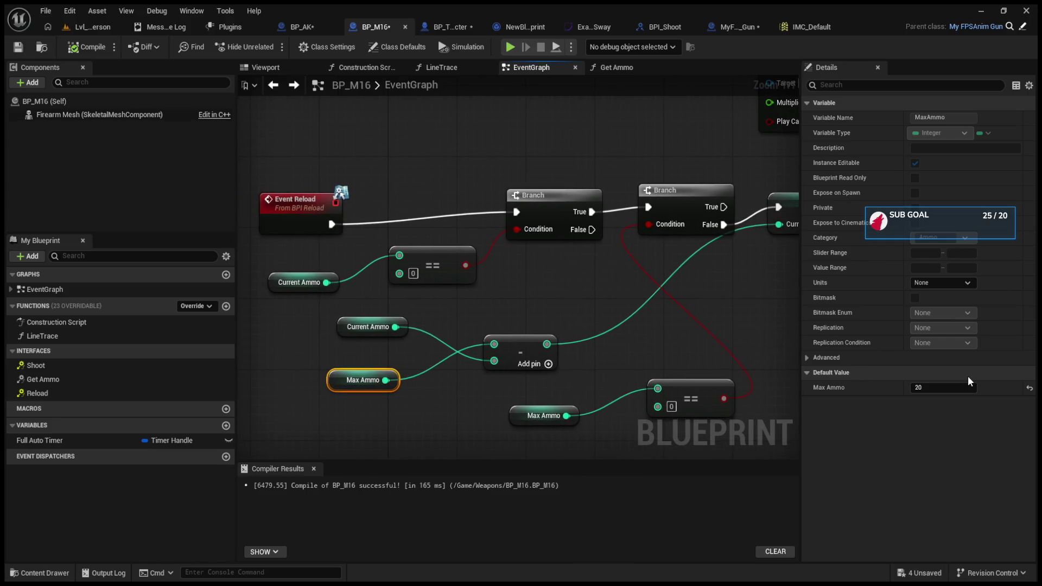
click(943, 387)
drag(681, 199, 682, 208)
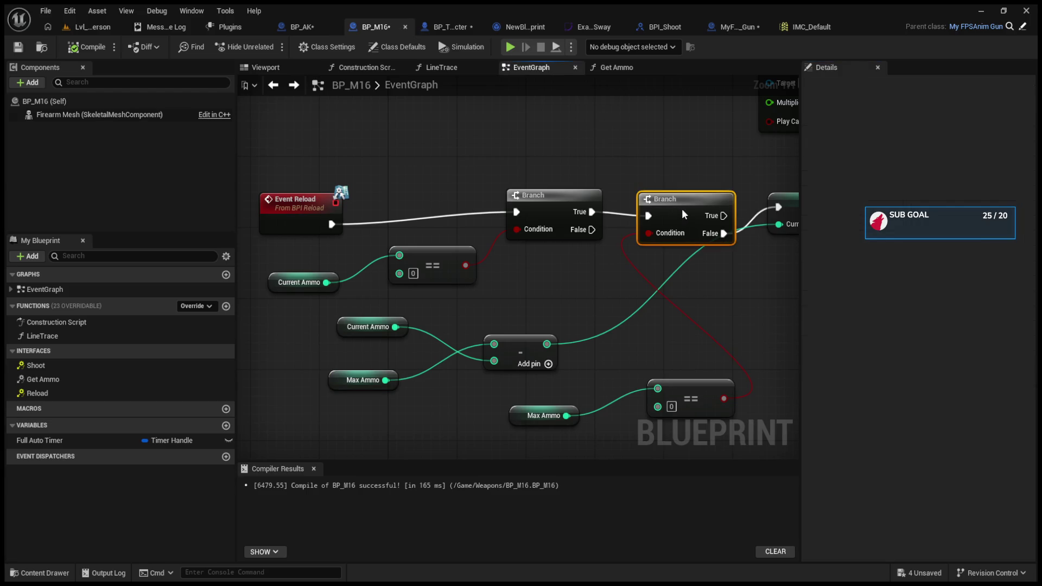
scroll(442, 176, down, 5)
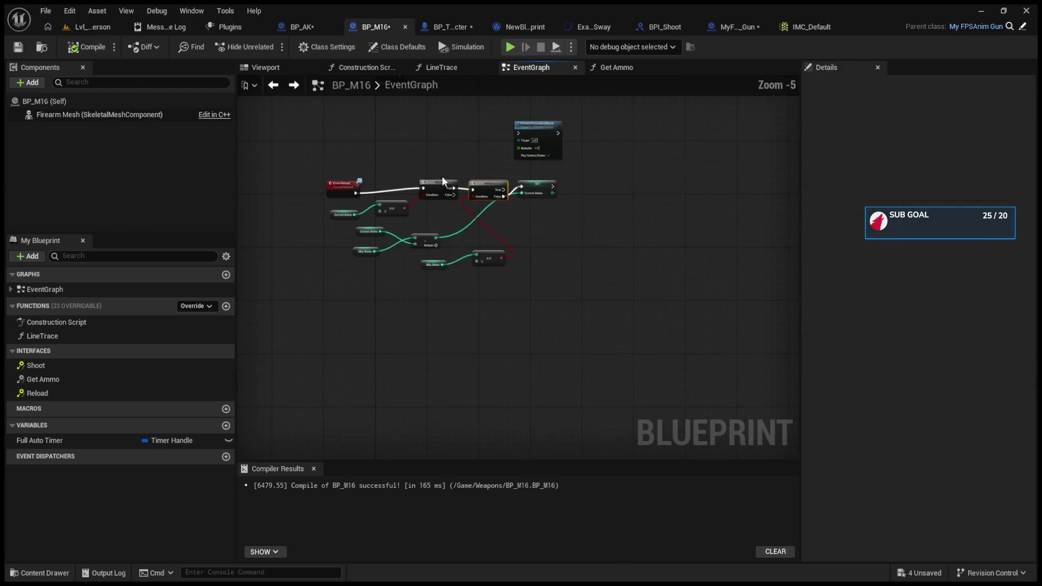
drag(645, 193, 579, 363)
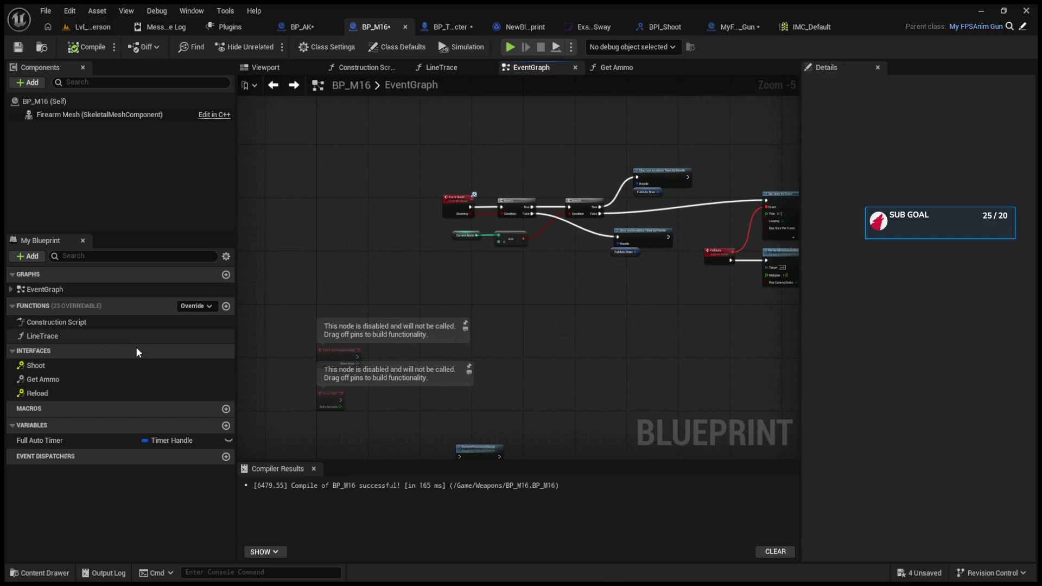
click(447, 27)
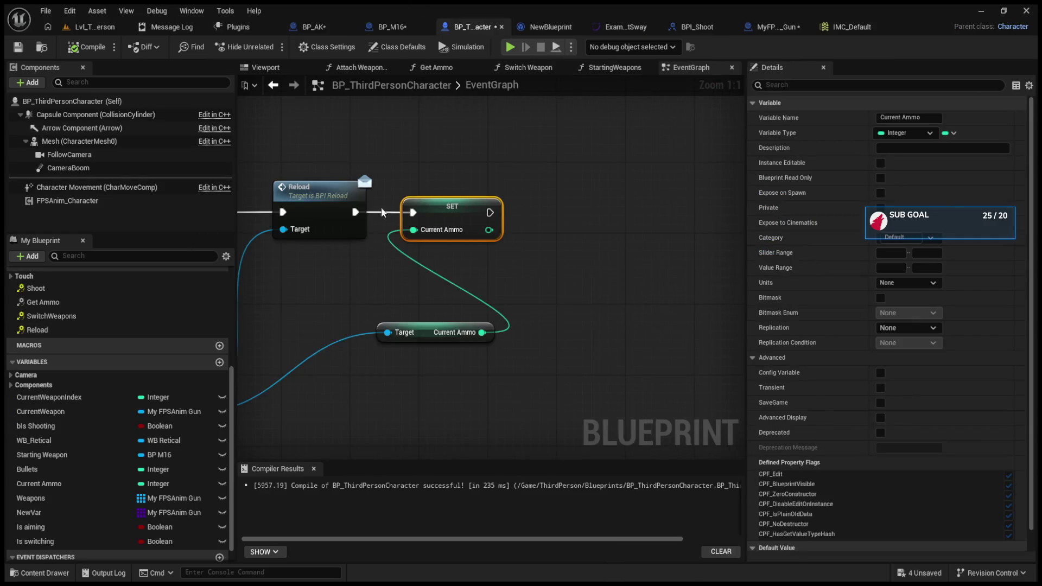
Open the StartingWeapons function graph from BP_ThirdPersonCharacter's event graph
drag(337, 193, 418, 229)
scroll(504, 268, down, 8)
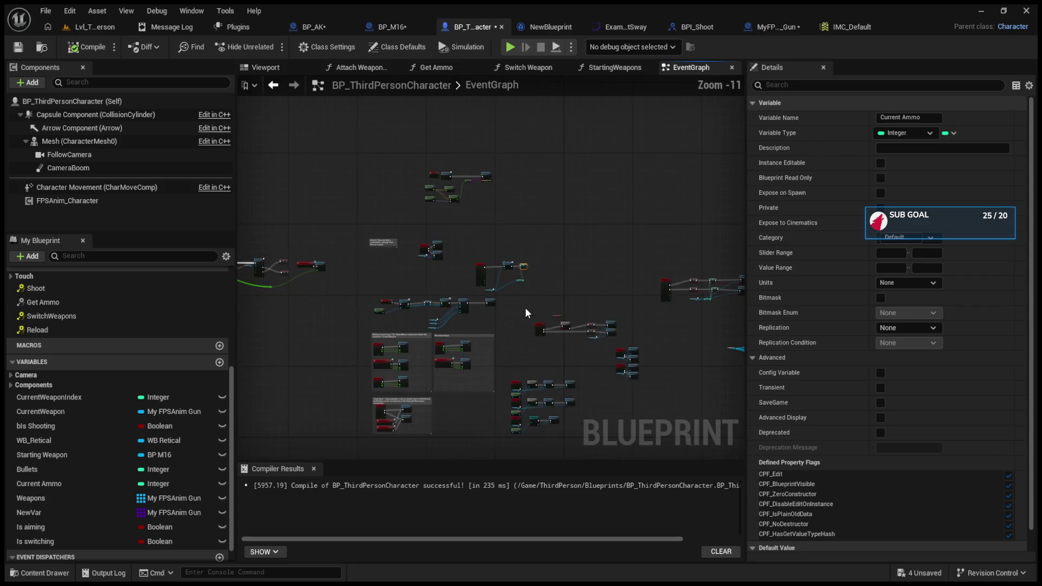
scroll(479, 235, up, 9)
double_click(528, 230)
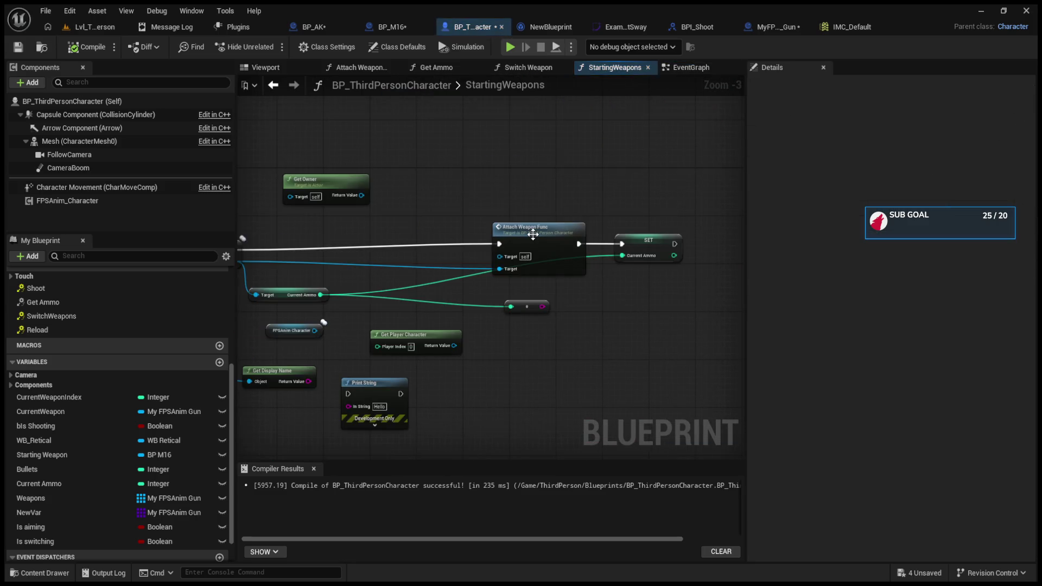
mouse_move(406, 291)
mouse_down()
mouse_move(512, 280)
mouse_move(376, 273)
mouse_up()
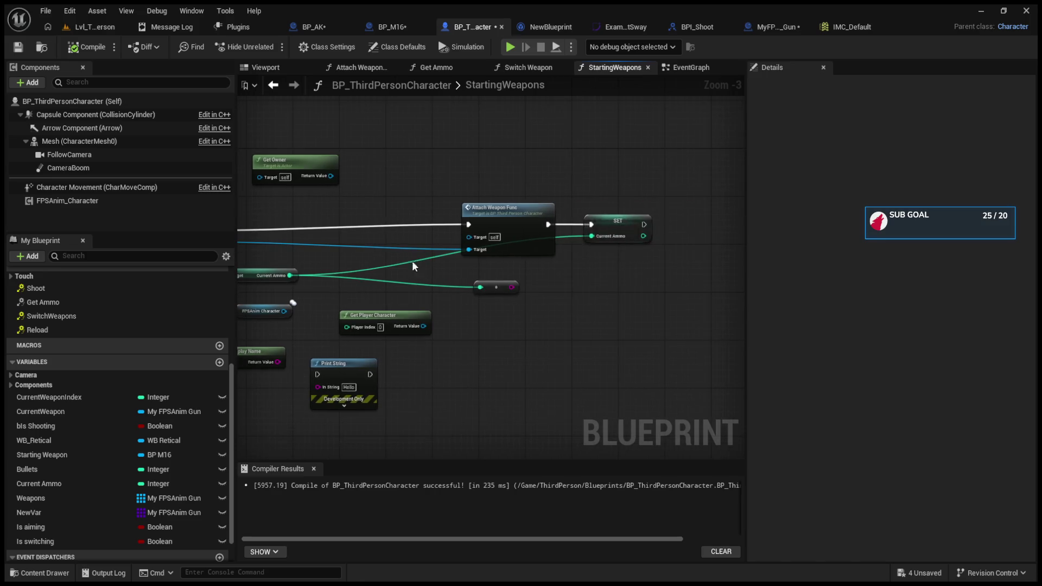
Delete the loose LENGTH node near the Branch, ADD and GET nodes
click(663, 221)
mouse_move(484, 261)
mouse_down()
mouse_move(741, 271)
mouse_move(451, 278)
mouse_up()
click(365, 358)
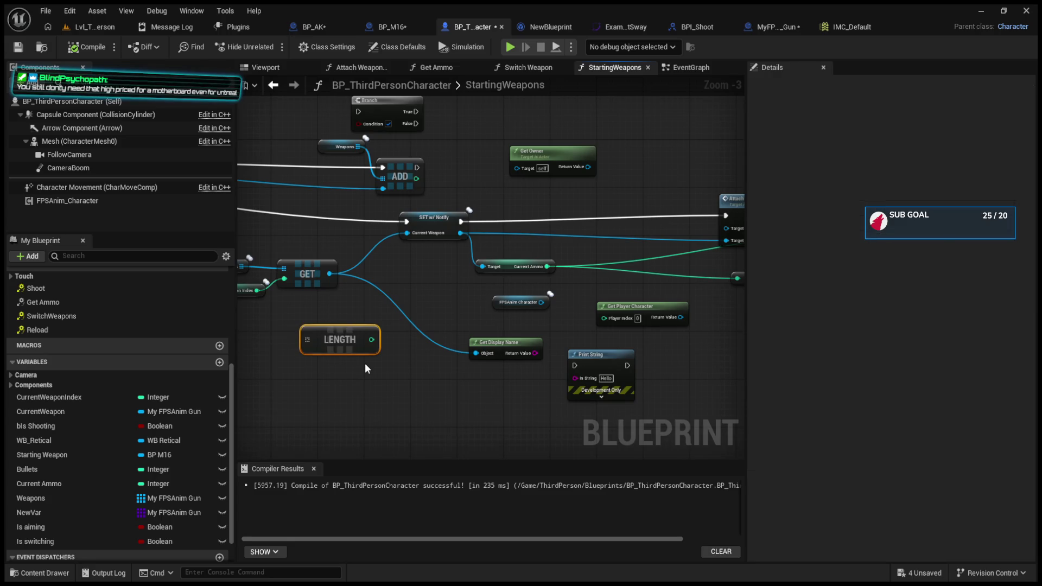
key(Delete)
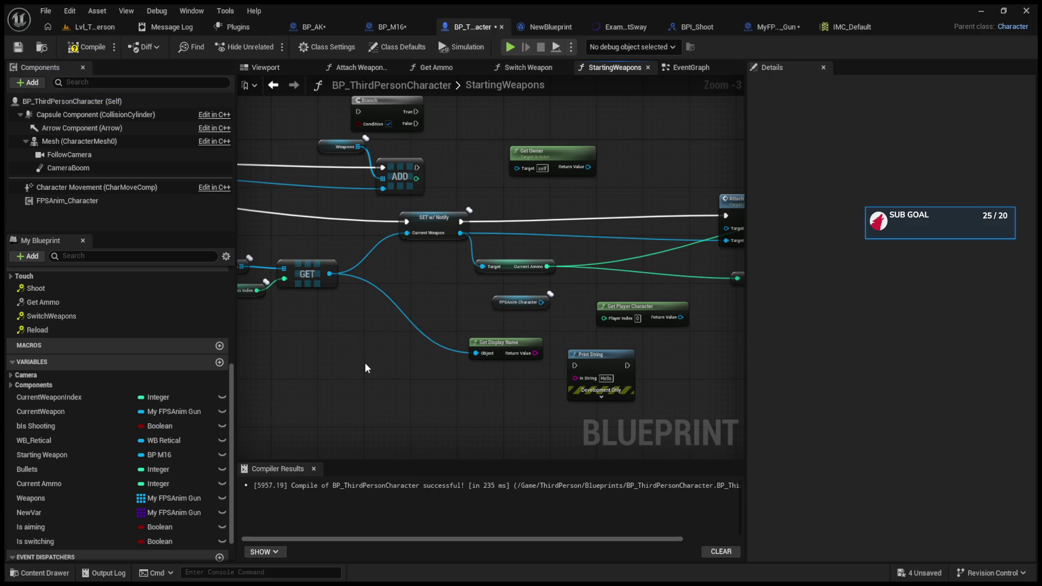
click(87, 27)
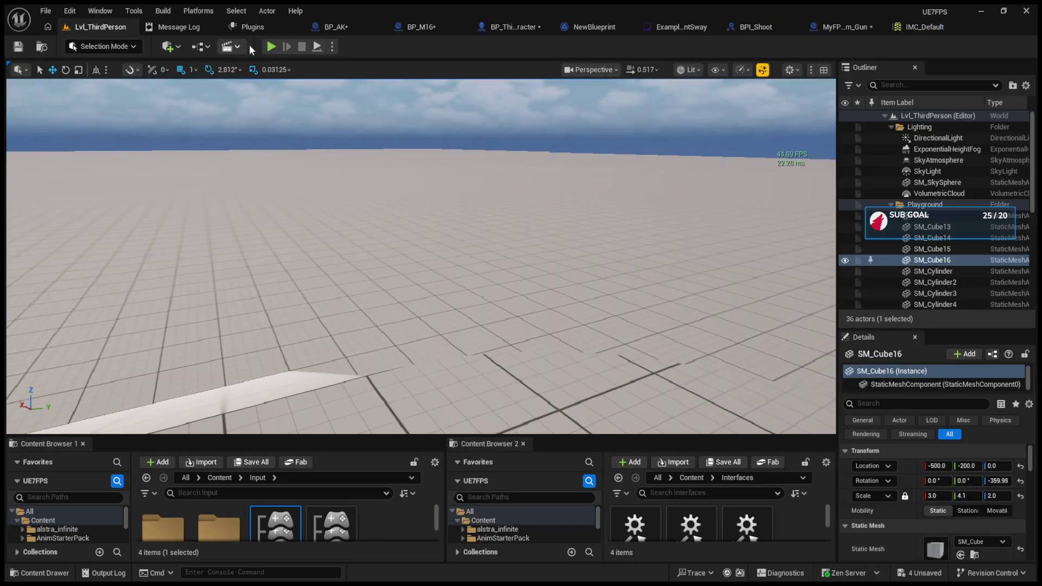
Play the level, switch to the rifle with 2, fire about 11 rounds, then stop
click(271, 47)
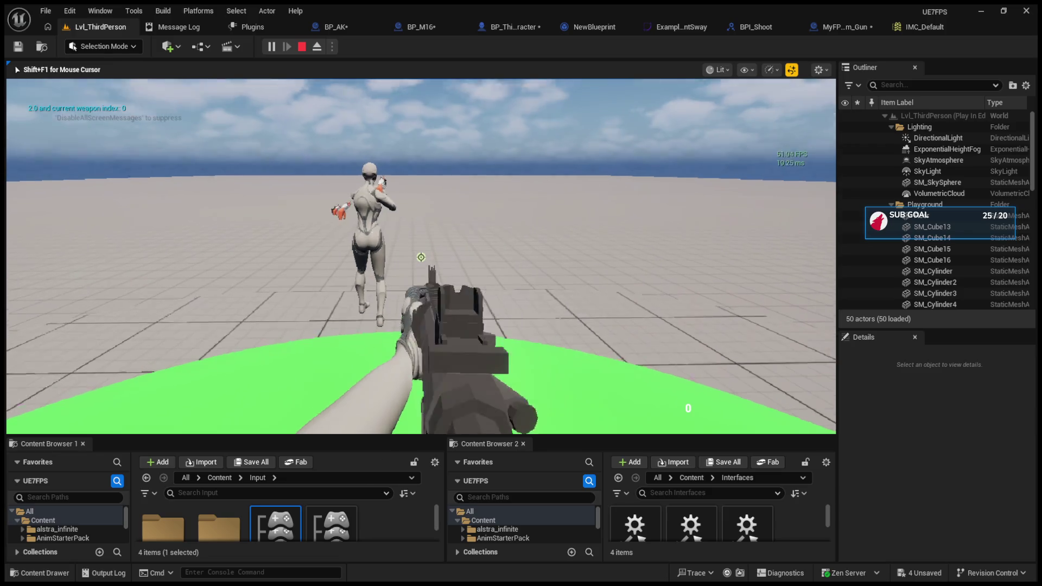
key(2)
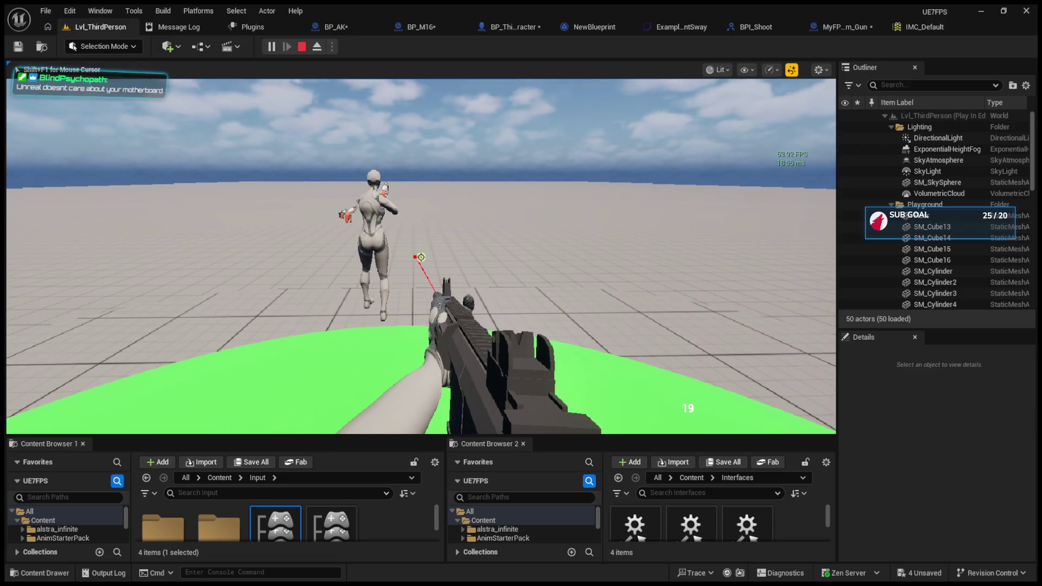
drag(421, 257, 481, 257)
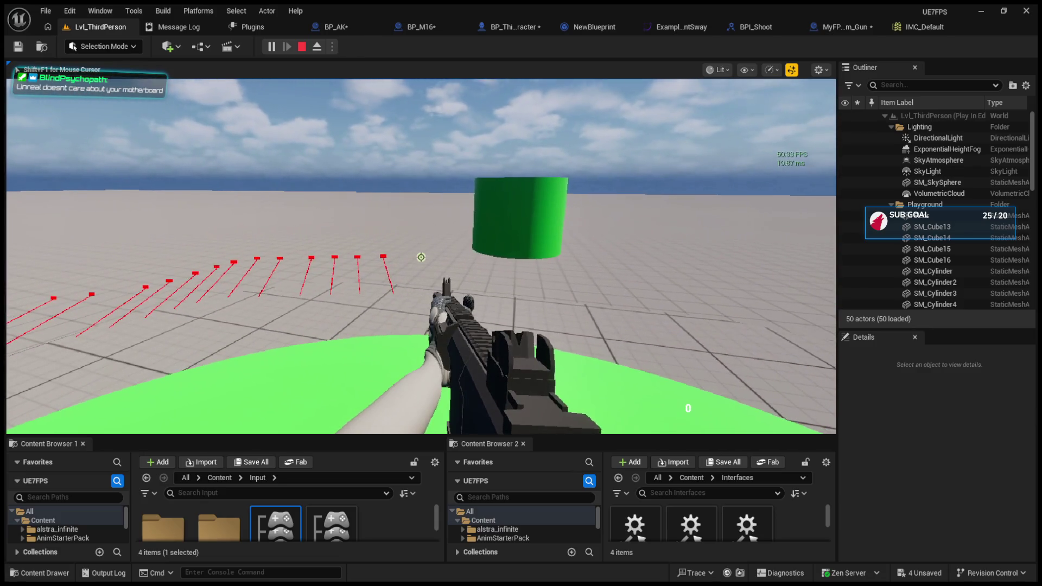
key(Escape)
click(338, 24)
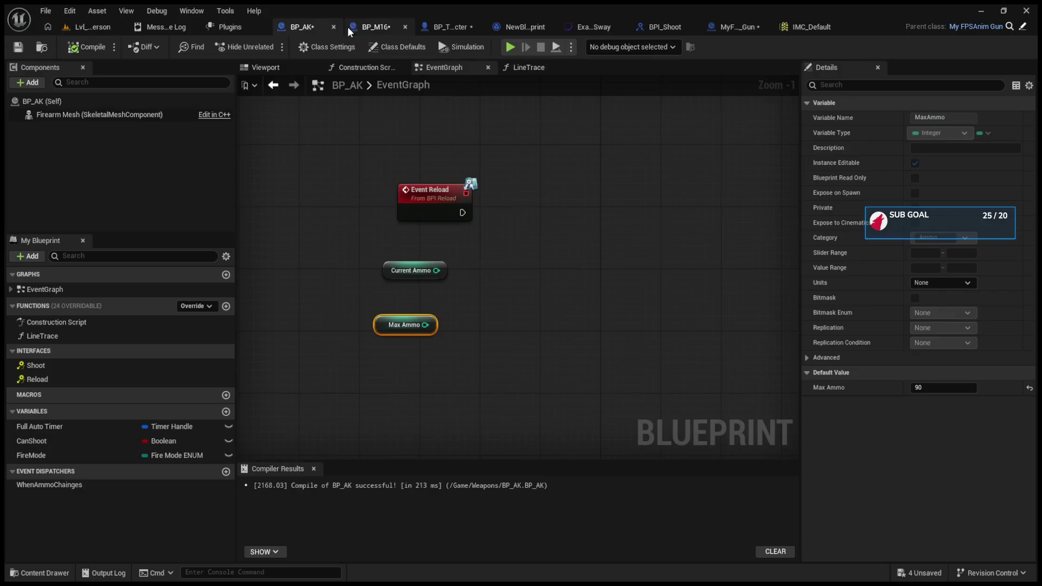
Realign the StartingWeapons, For Each Loop and SpawnActor nodes and delete the Branch node
click(459, 27)
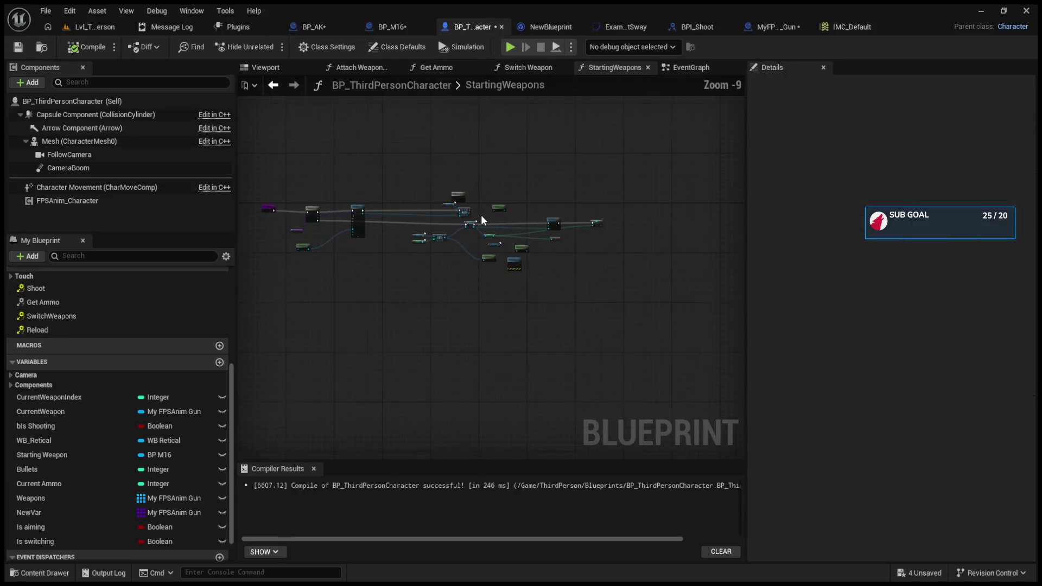
scroll(425, 256, up, 5)
click(363, 199)
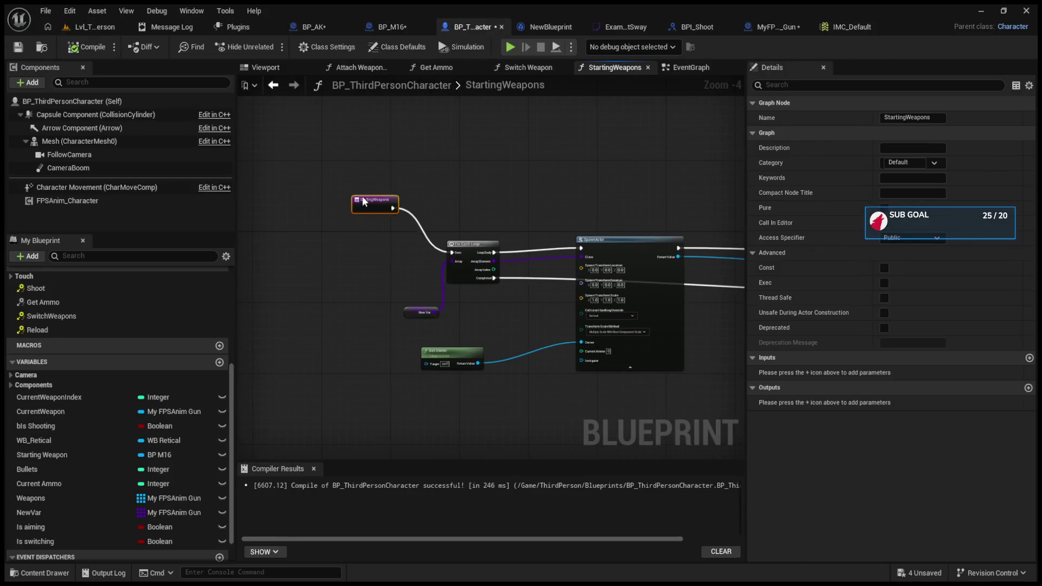
drag(362, 199, 359, 196)
drag(485, 252, 489, 207)
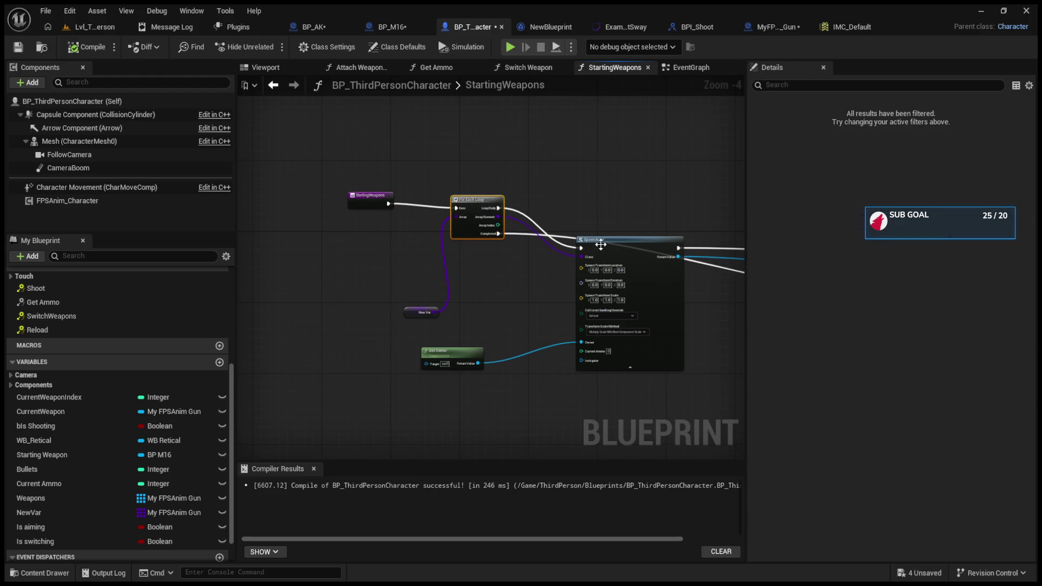
mouse_move(600, 245)
mouse_down()
mouse_move(601, 195)
mouse_move(339, 195)
mouse_up()
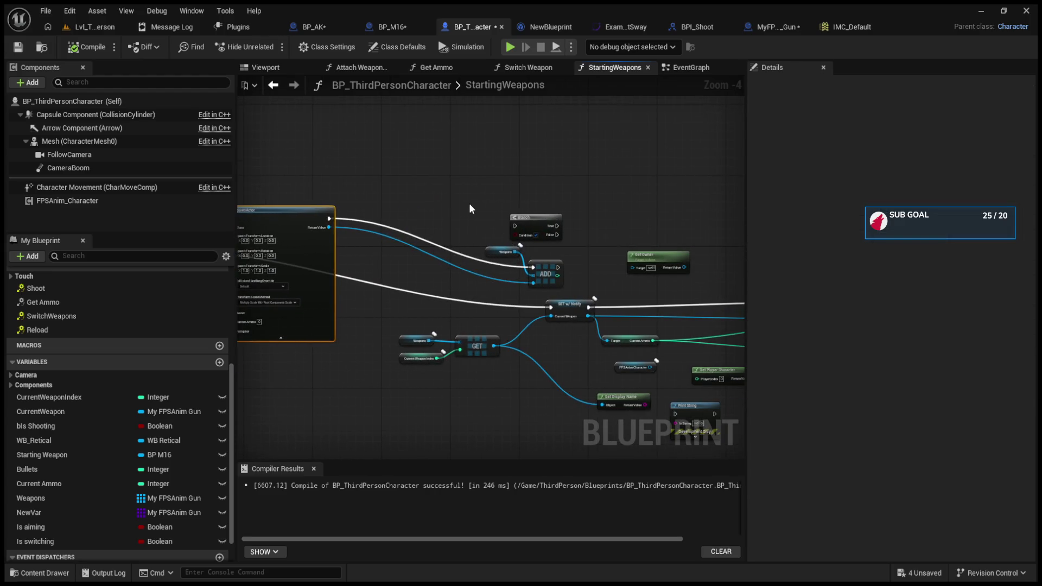
drag(486, 185, 545, 233)
key(Delete)
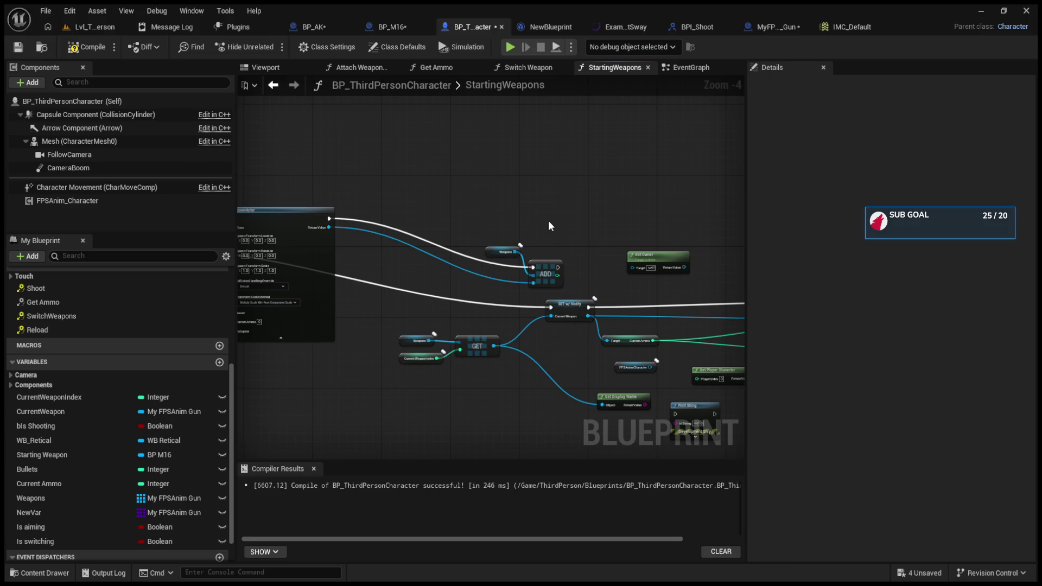
Move the Weapons getter and ADD node up-left, then review the nodes through SET Current Ammo
click(502, 251)
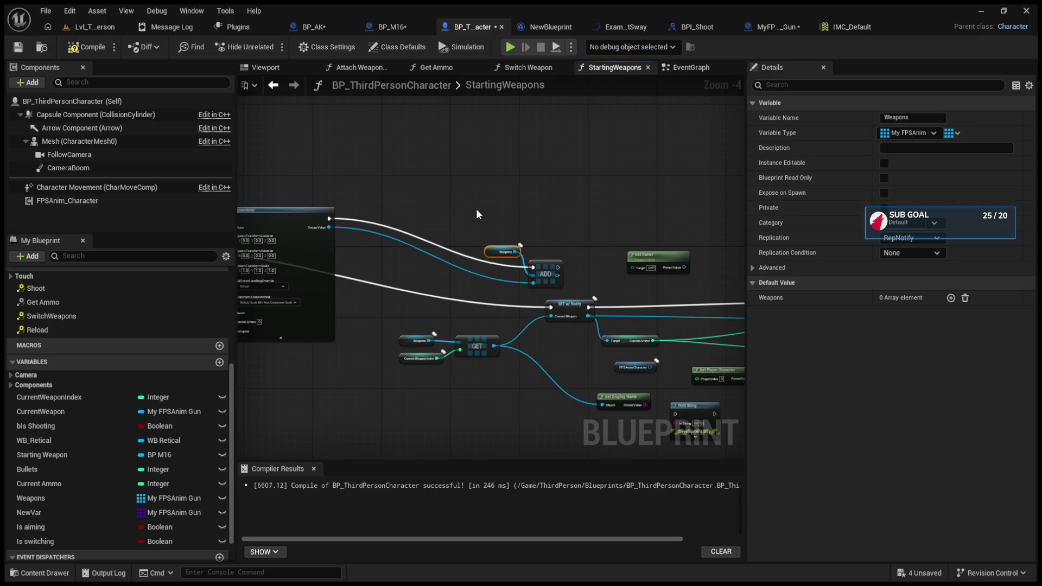
drag(477, 214, 558, 290)
drag(548, 277, 483, 233)
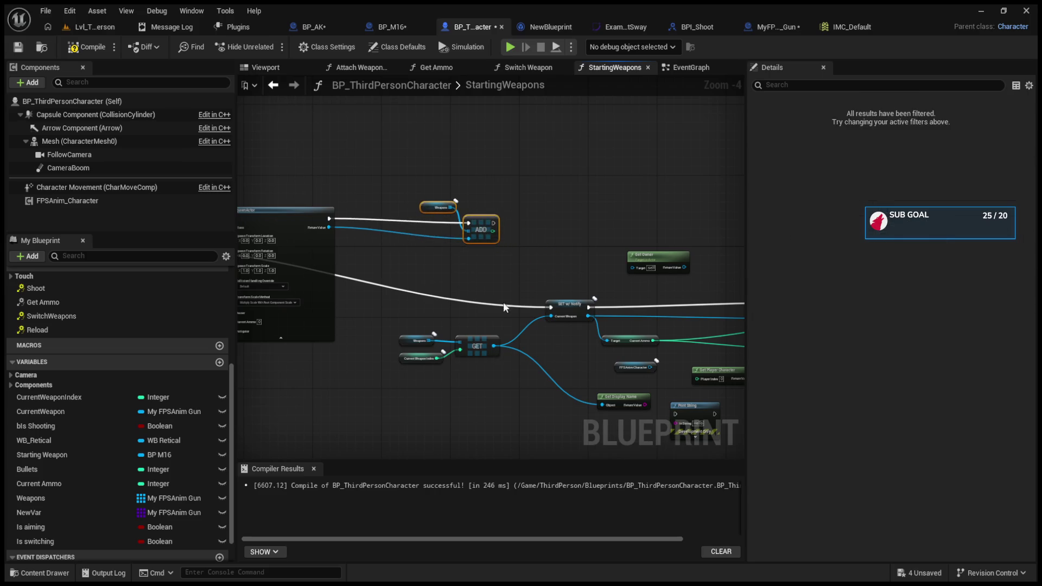
scroll(503, 307, up, 5)
mouse_move(556, 330)
mouse_down()
mouse_move(497, 334)
mouse_move(580, 335)
mouse_move(347, 328)
mouse_up()
drag(568, 333, 506, 330)
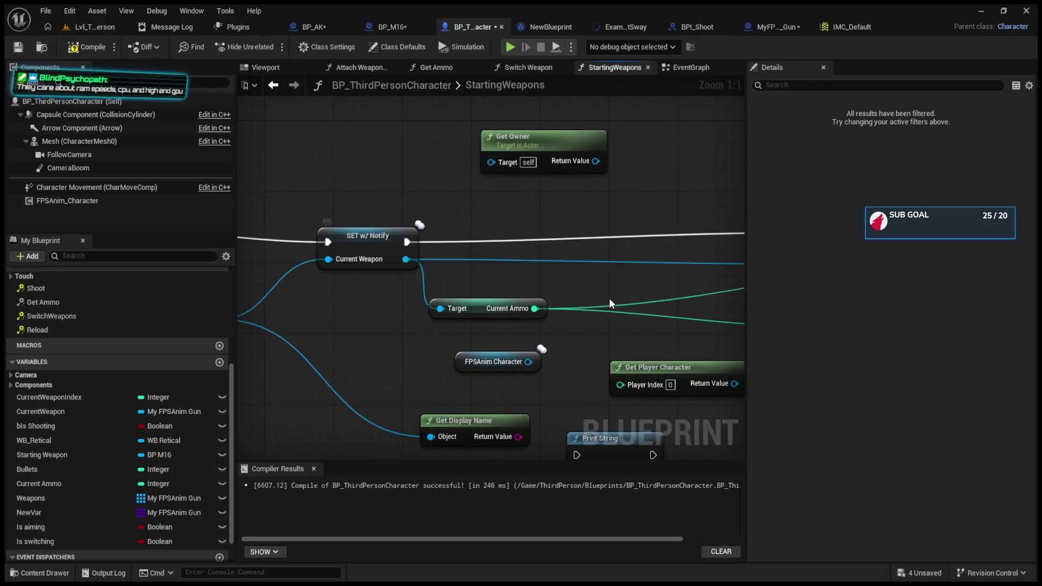
drag(610, 302, 470, 285)
drag(685, 282, 540, 281)
click(652, 242)
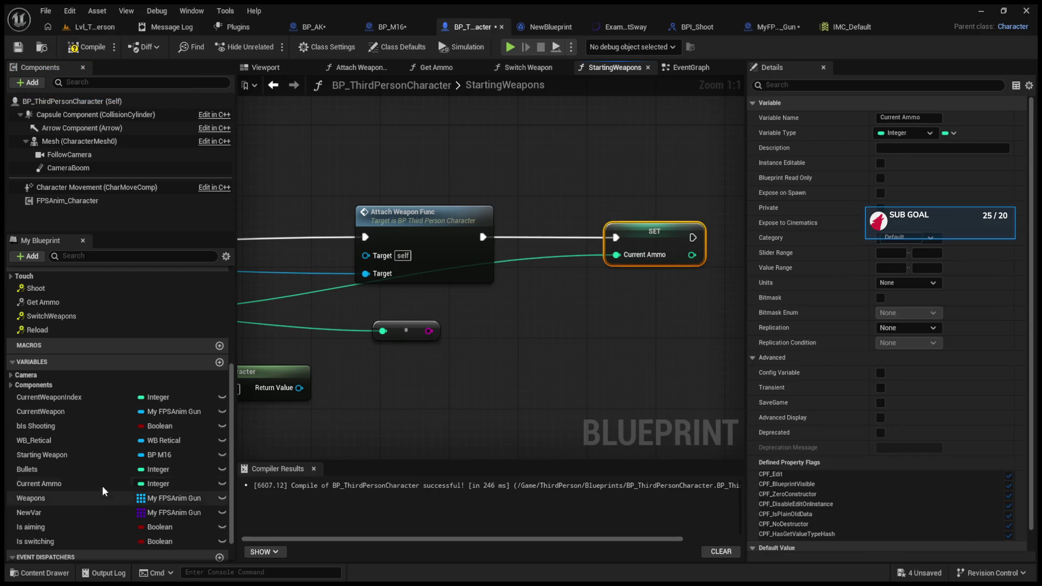
Reopen StartingWeapons from the EventGraph and recompile BP_ThirdPersonCharacter
click(676, 70)
scroll(604, 260, down, 3)
scroll(594, 282, up, 4)
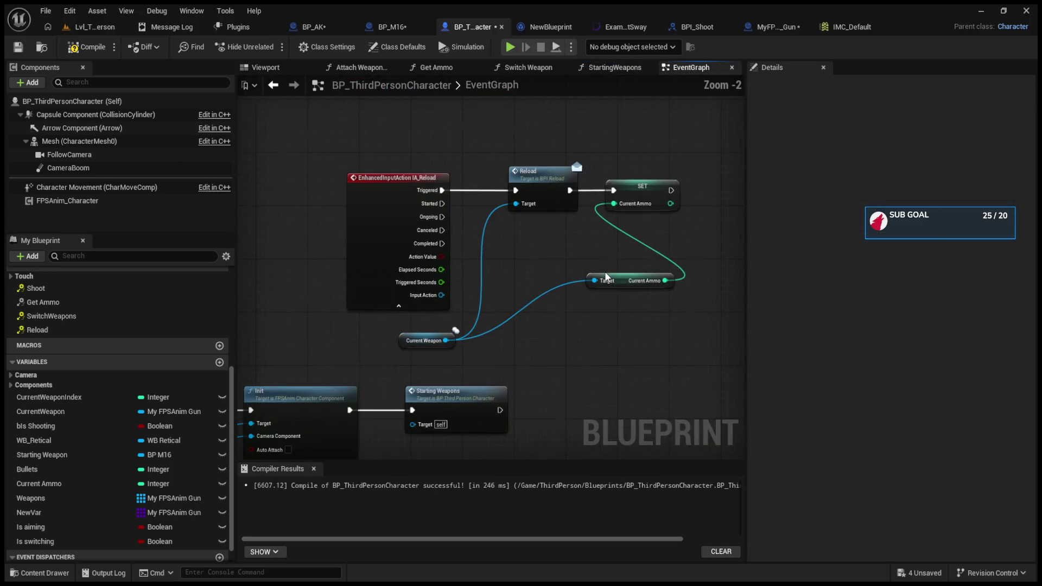
scroll(580, 289, down, 5)
scroll(599, 231, up, 4)
double_click(599, 230)
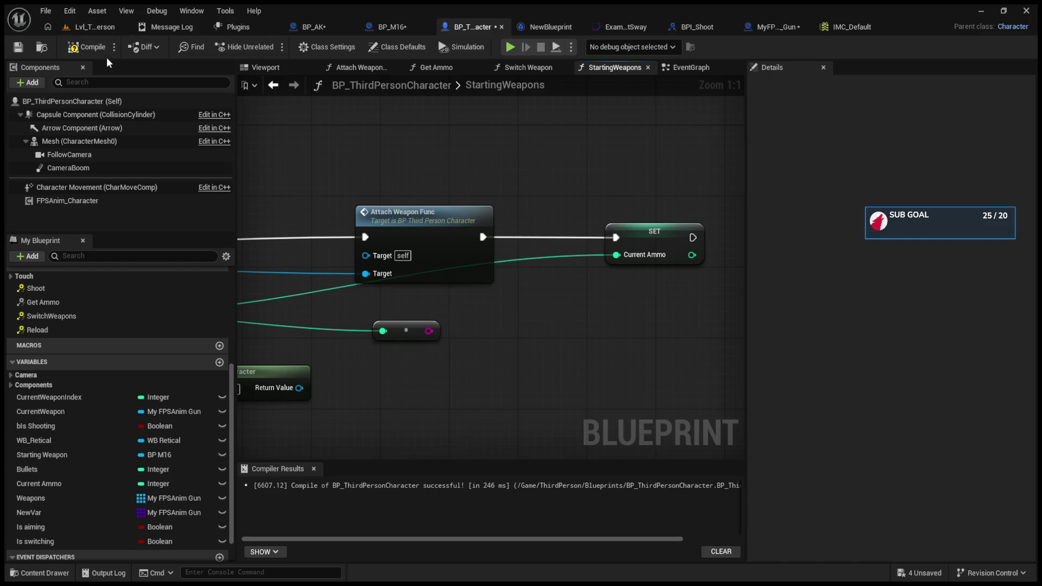
click(89, 47)
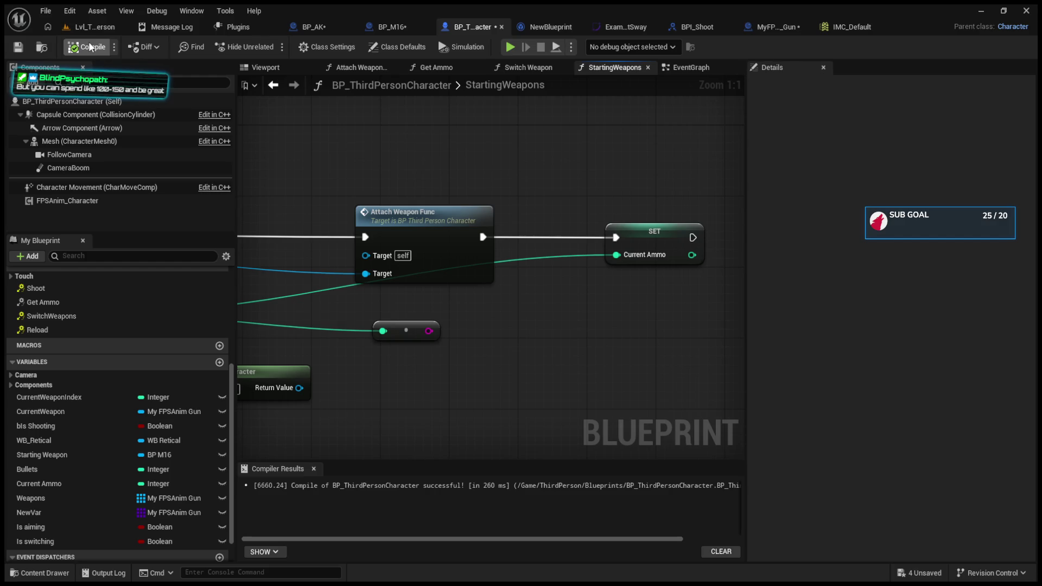
click(88, 27)
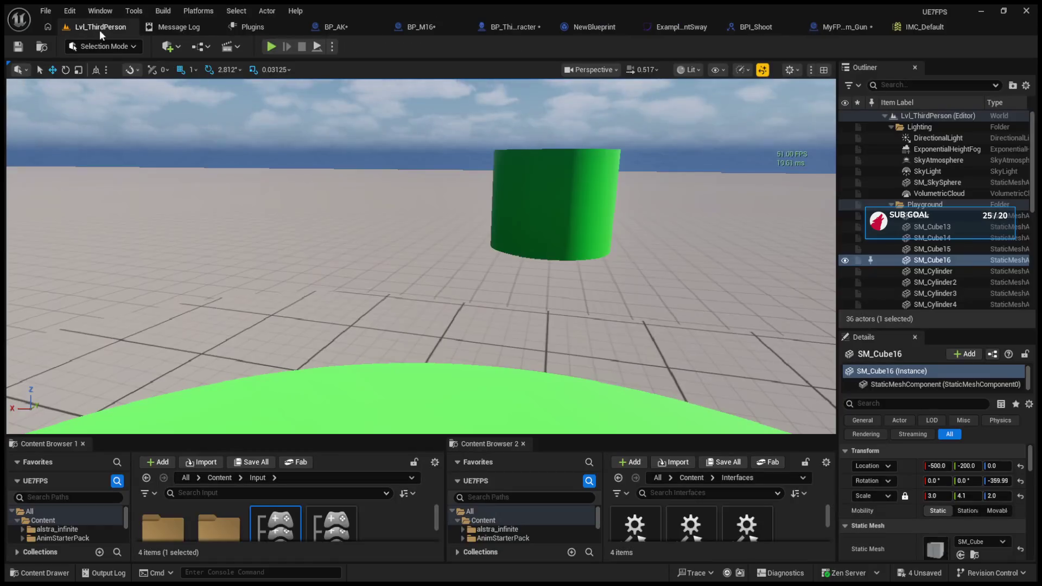
click(271, 46)
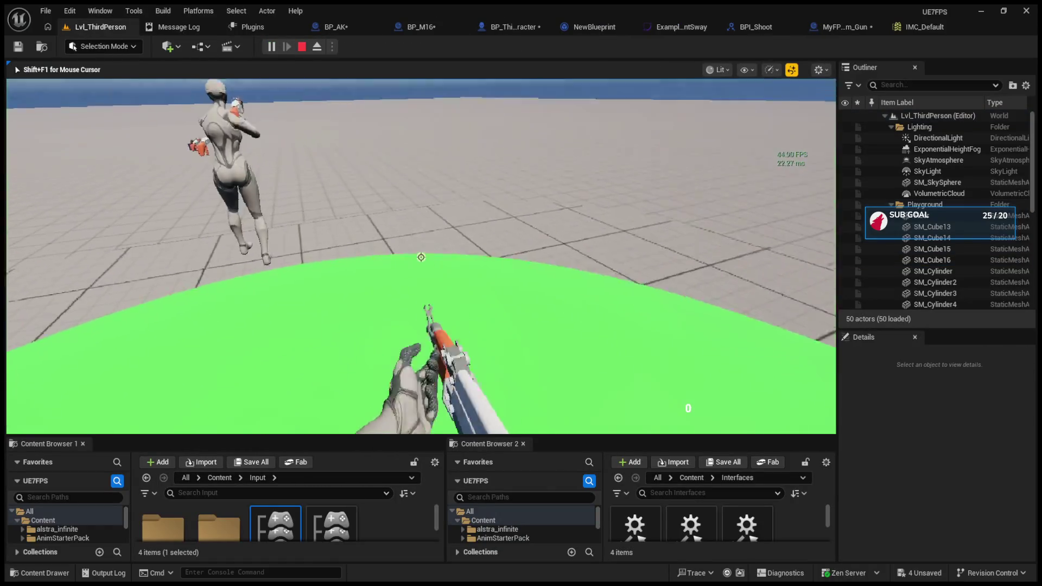
key(1)
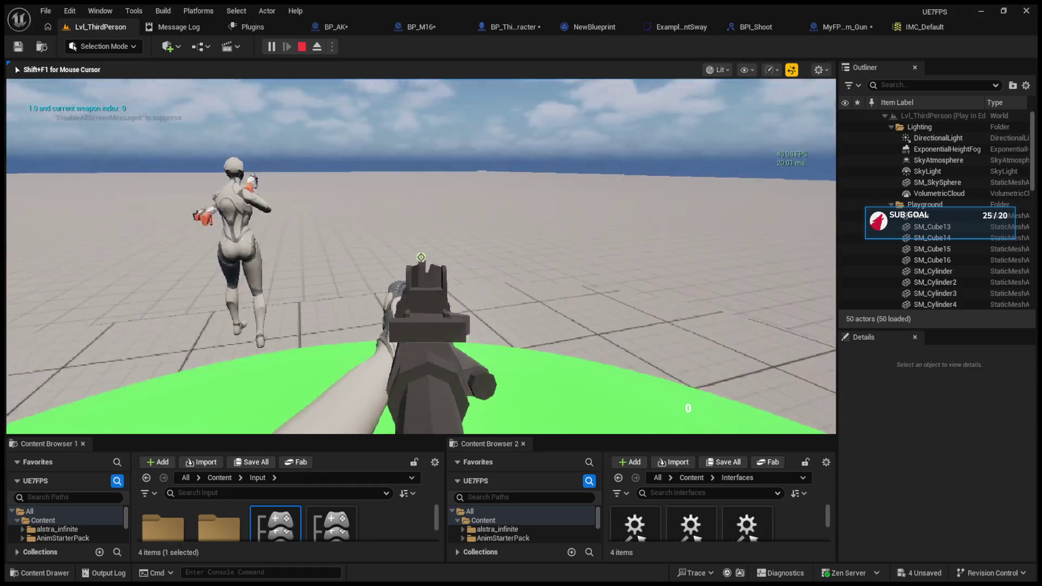
key(2)
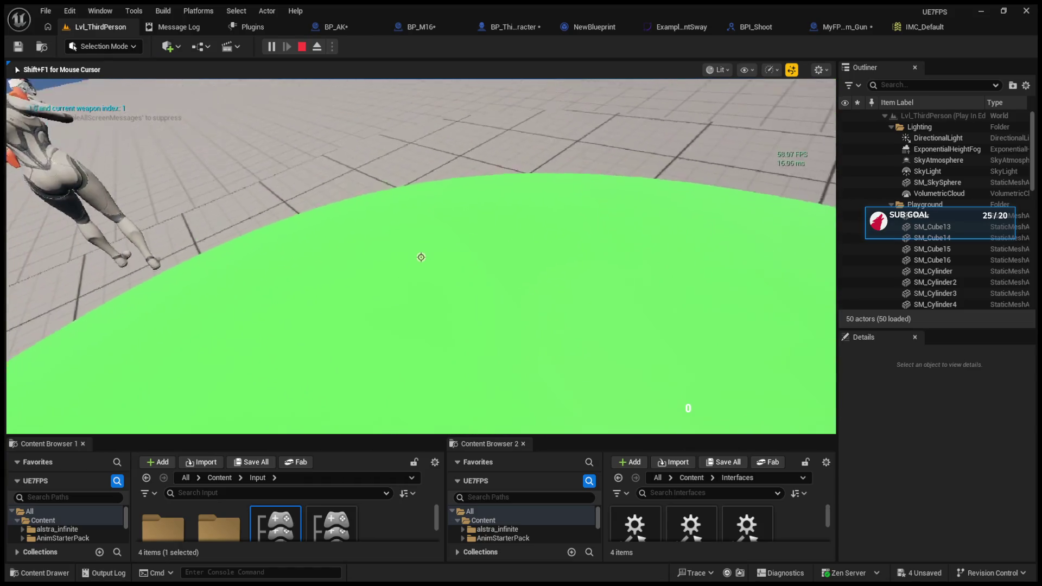
key(Escape)
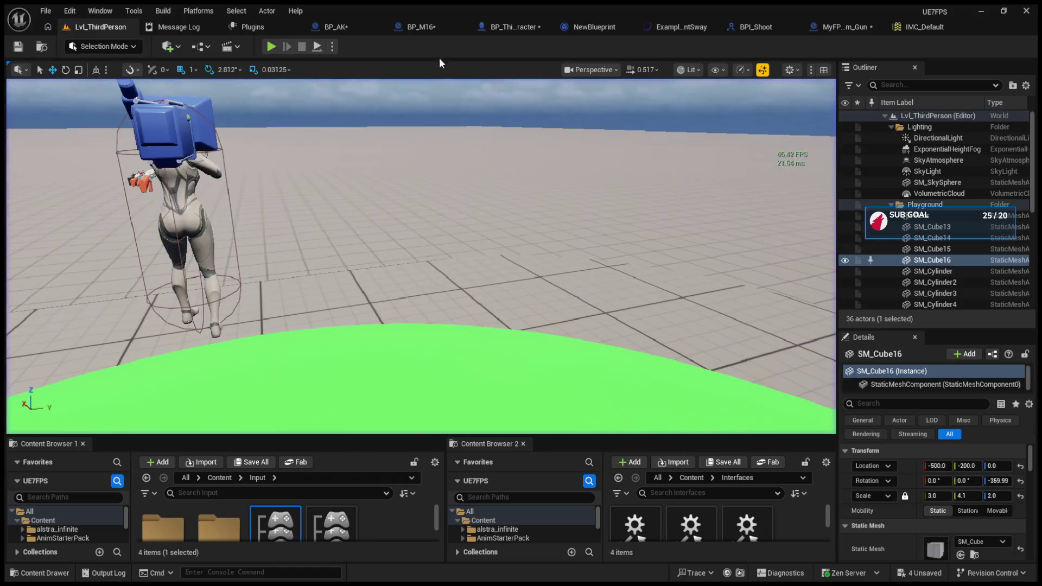
Look over BP_M16's LineTrace function graph, then return to the event graph
click(421, 26)
scroll(465, 260, up, 9)
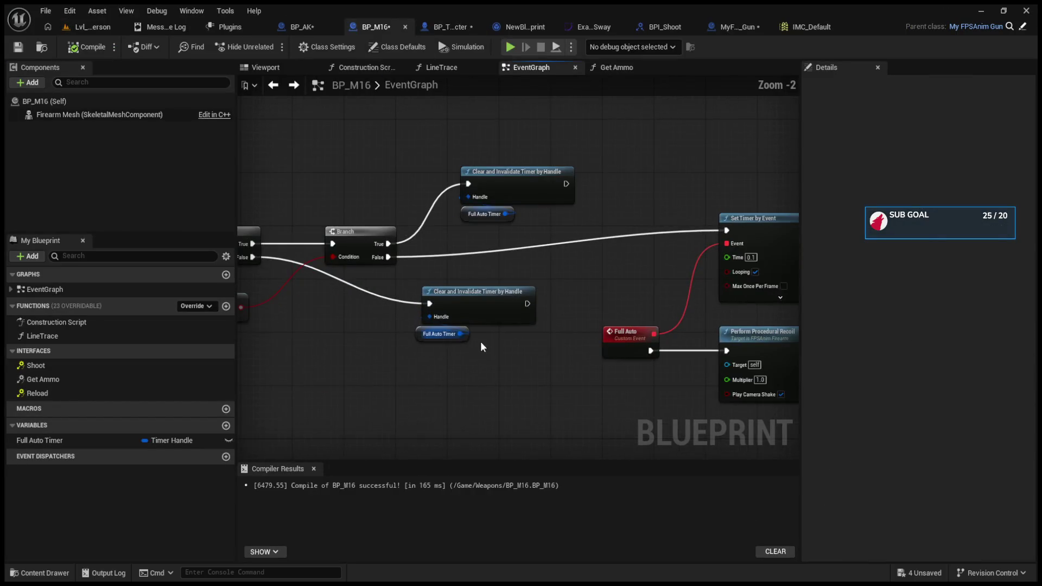
scroll(518, 336, up, 2)
click(413, 270)
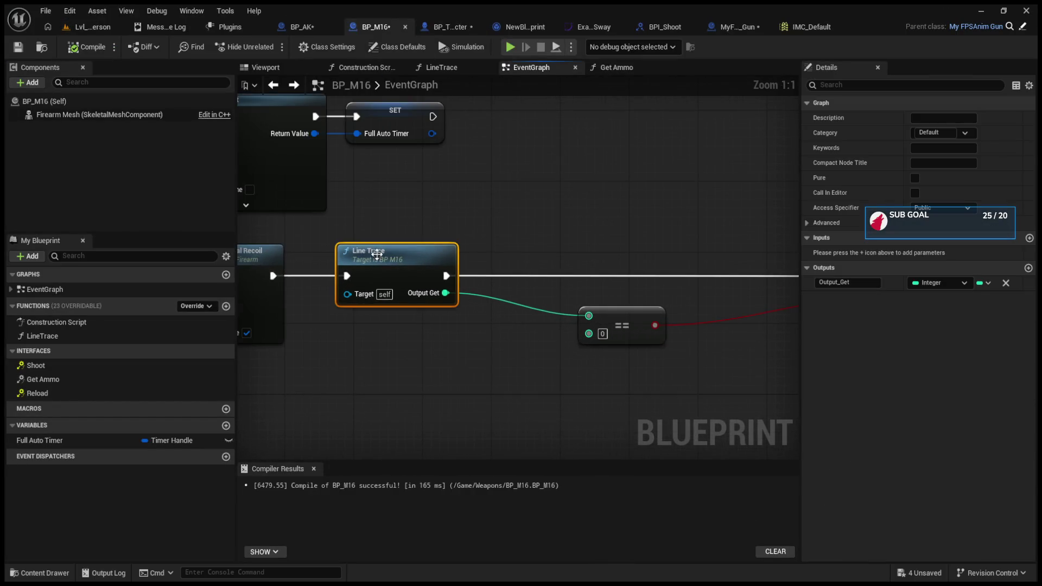
double_click(412, 270)
mouse_move(413, 276)
mouse_down()
mouse_move(193, 260)
mouse_move(49, 232)
mouse_move(507, 257)
mouse_up()
drag(200, 179, 429, 189)
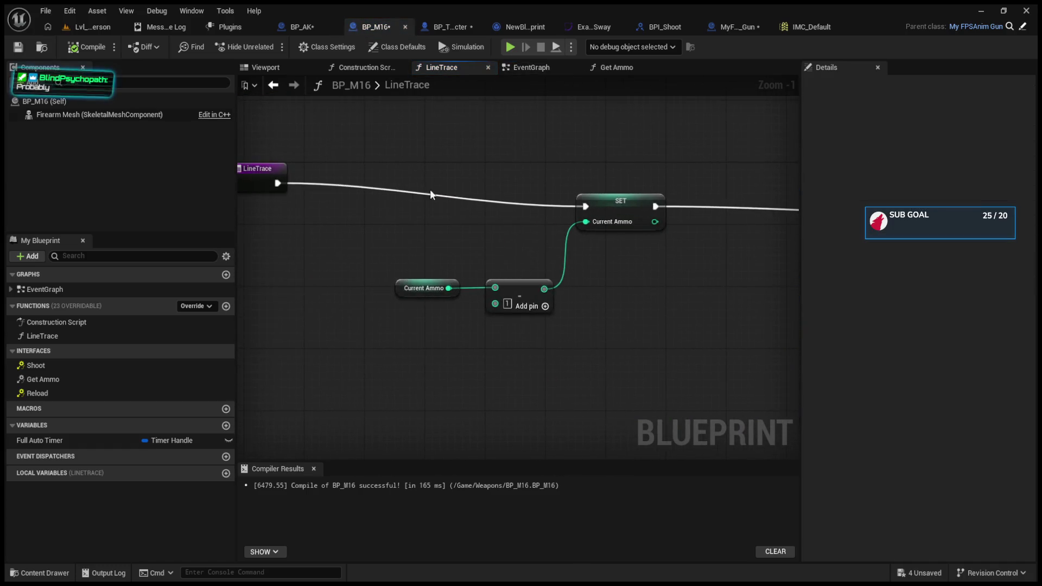
key(alt+Left)
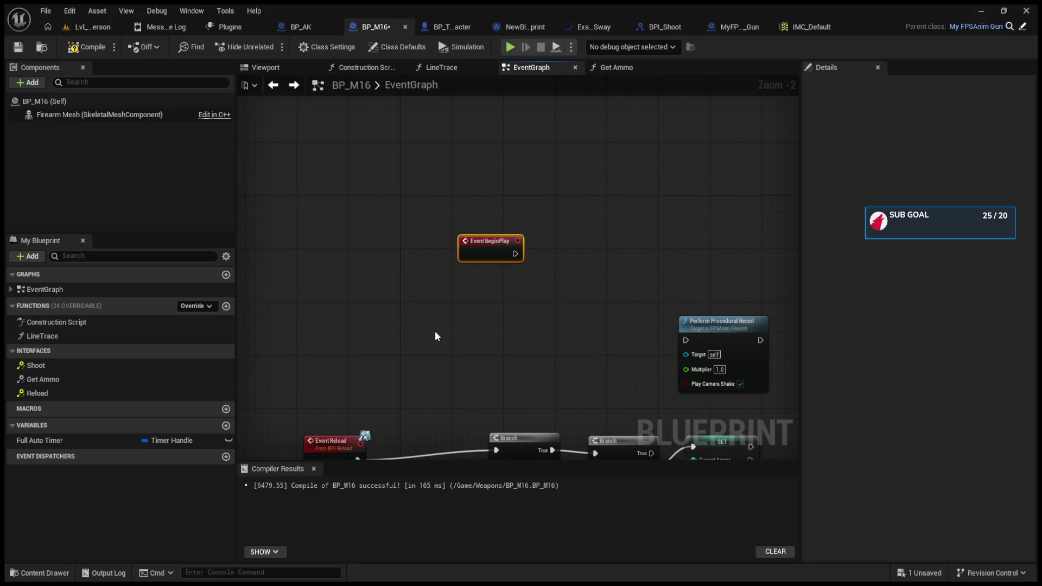
Paste a Current Ammo getter and Print String, wire Current Ammo to In String, and play
key(ctrl+v)
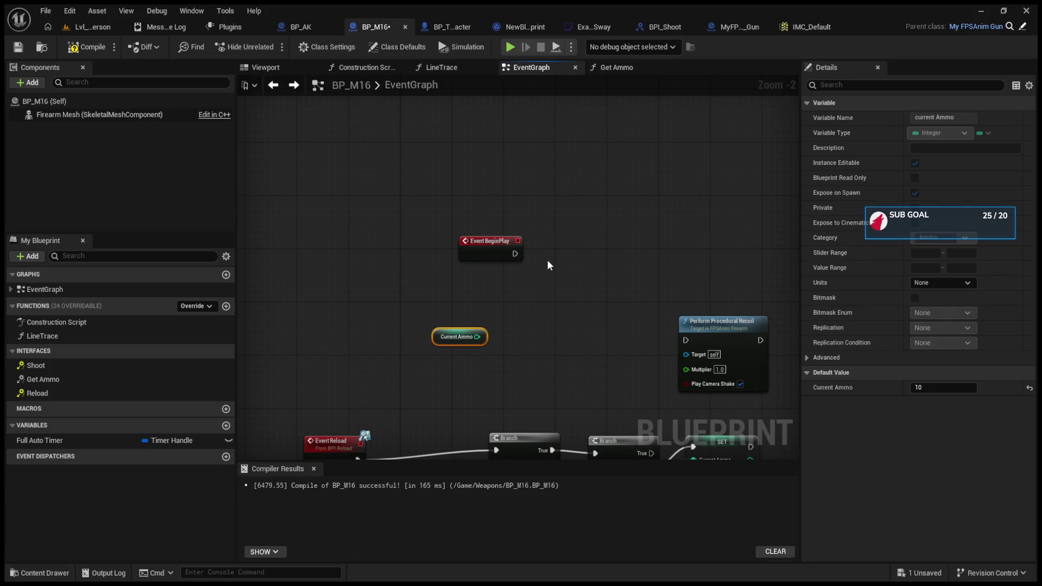
key(ctrl+v)
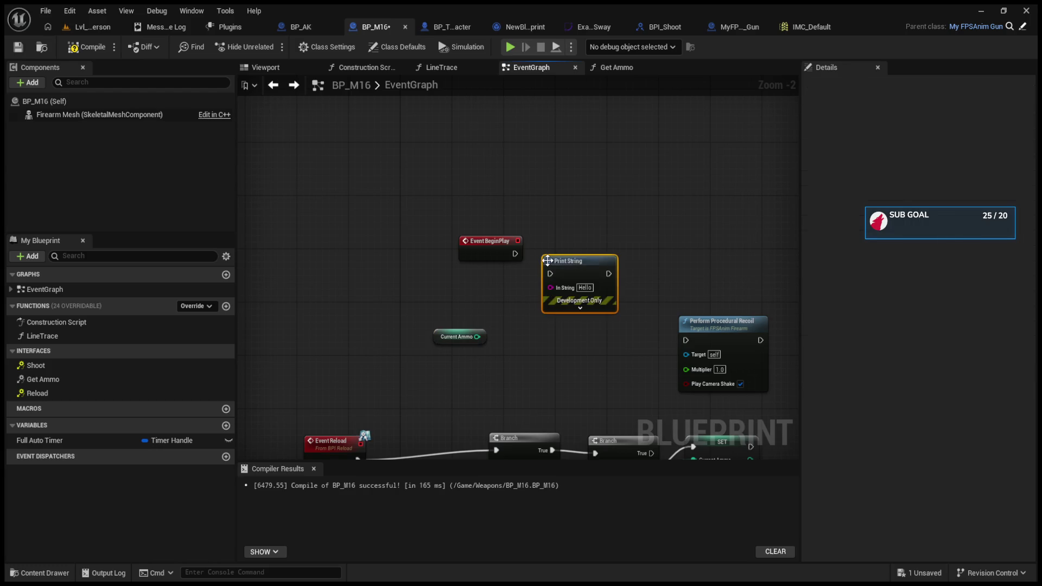
drag(477, 336, 548, 292)
click(88, 27)
click(271, 47)
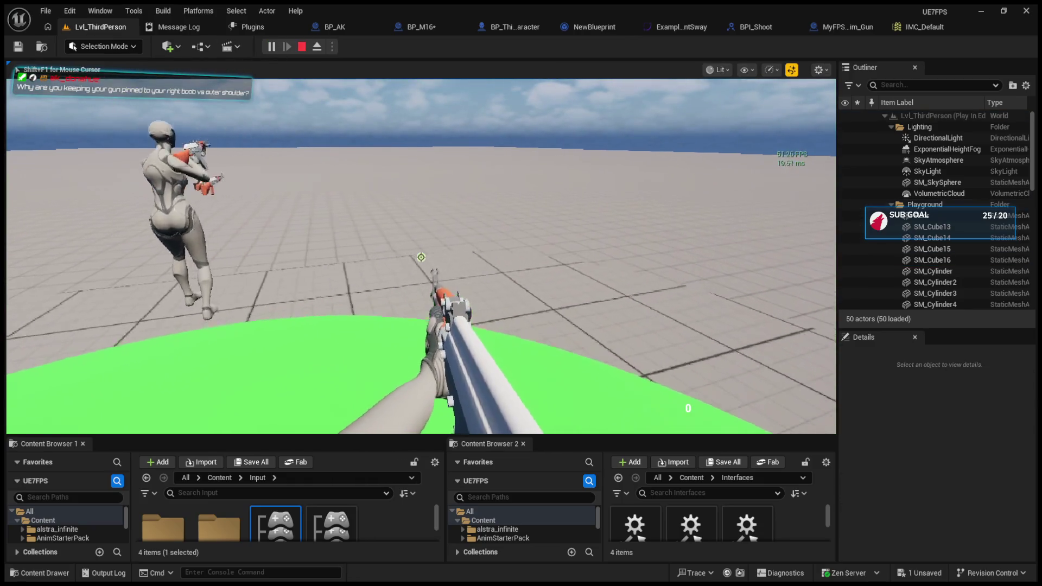
key(g)
key(e)
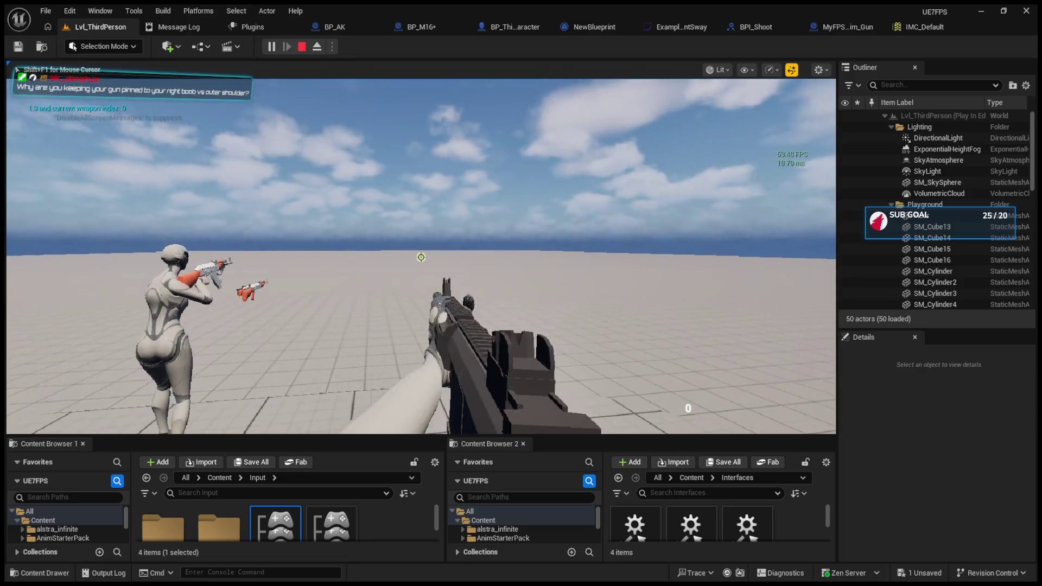
key(shift+F1)
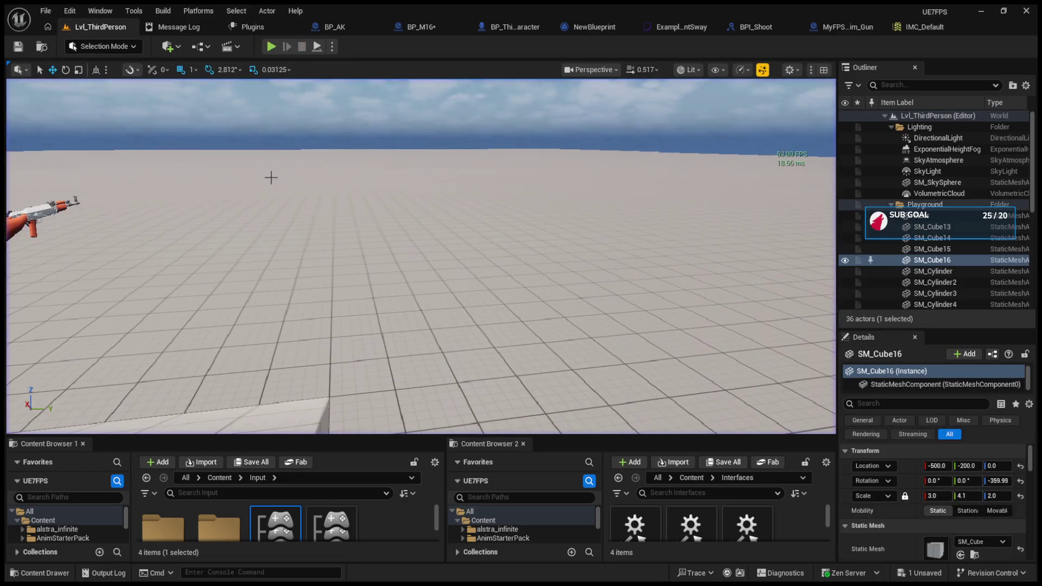
click(401, 28)
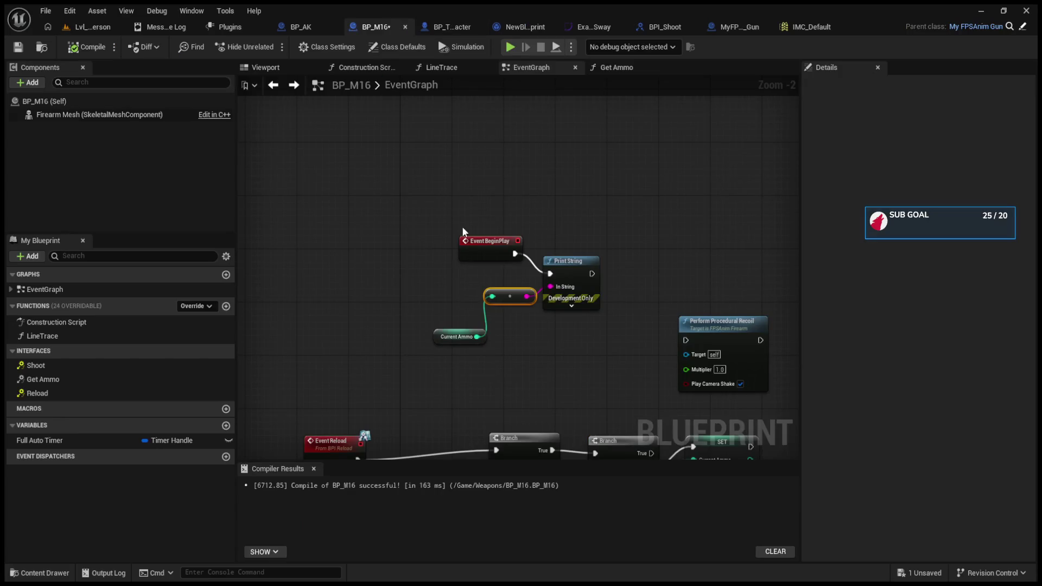
scroll(391, 325, down, 5)
scroll(452, 227, up, 4)
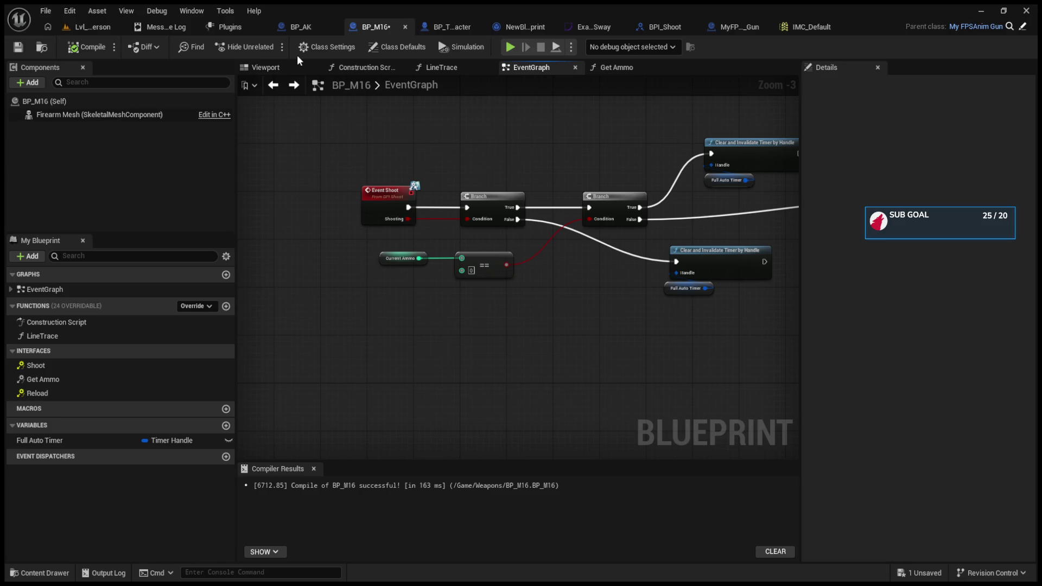
click(86, 31)
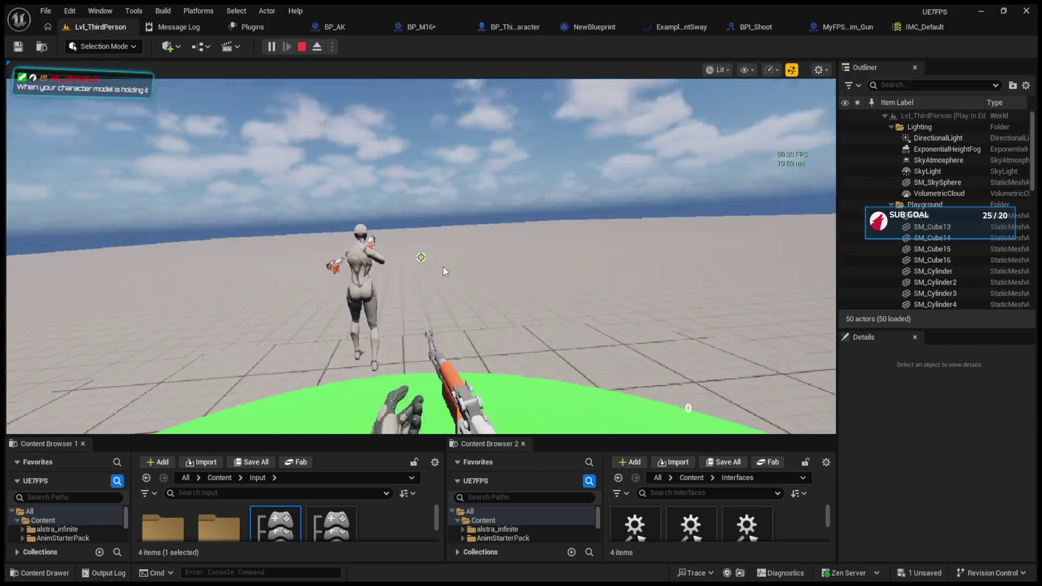
Enlarge the game viewport, eject to a free camera with F8, re-possess the player, and stop
scroll(443, 267, up, 1)
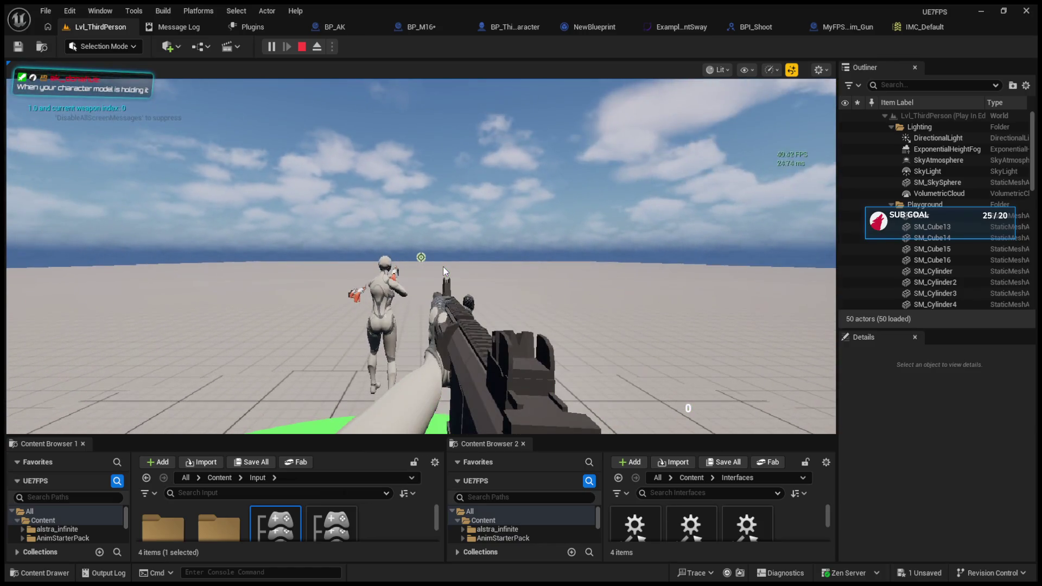
drag(614, 434, 614, 538)
click(614, 488)
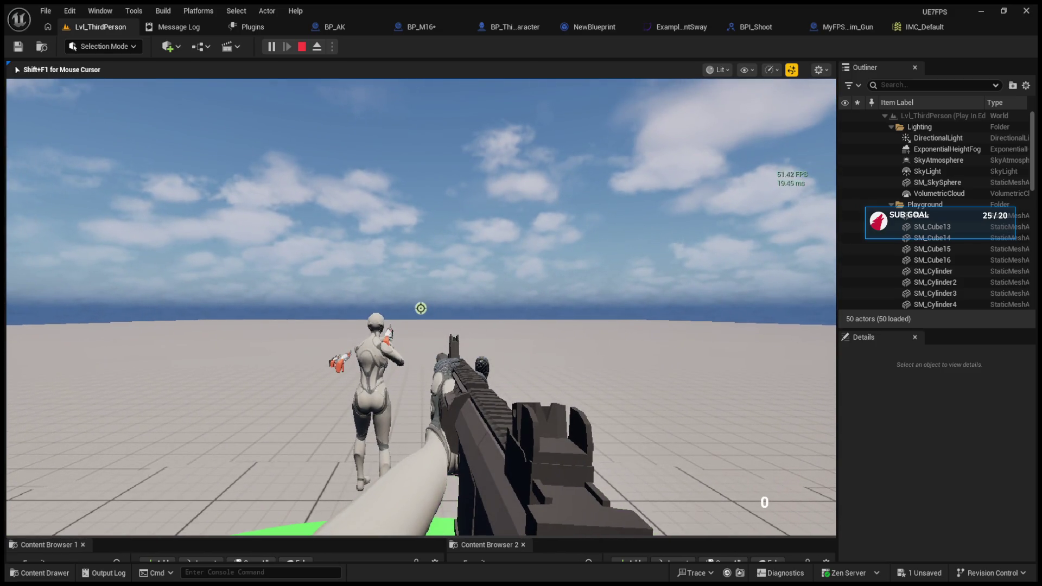
key(F8)
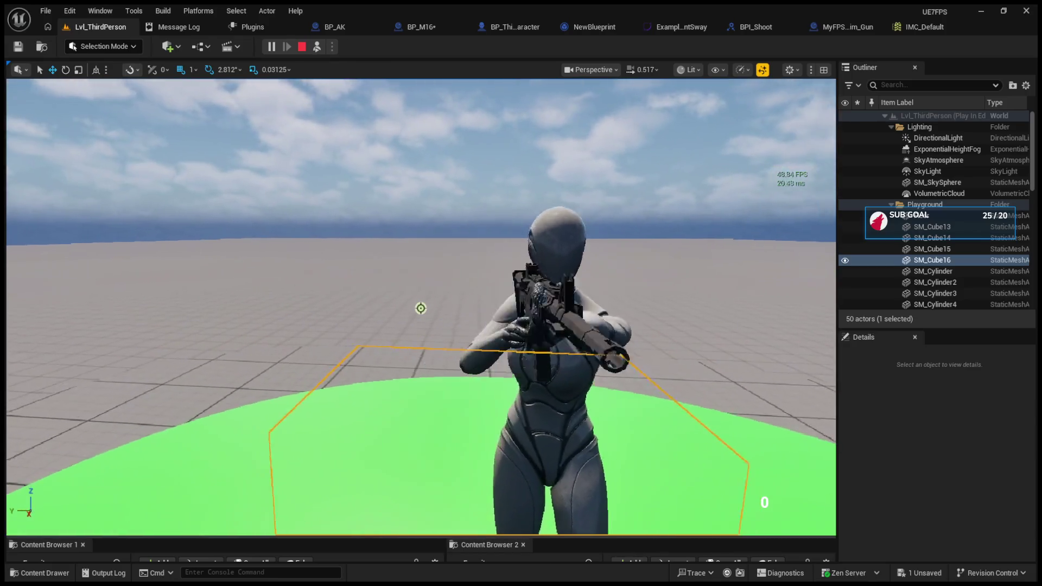
key(shift+F1)
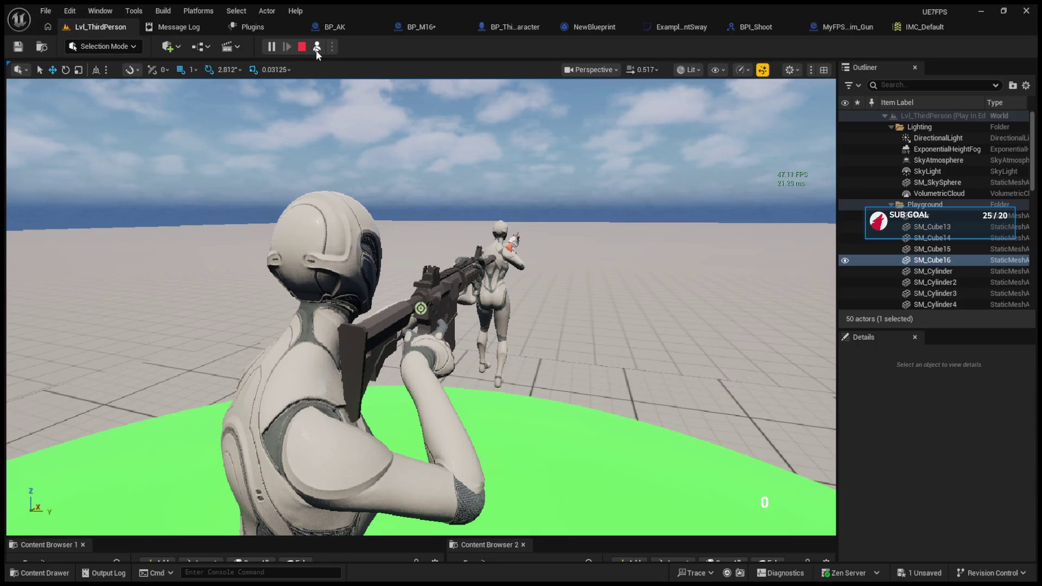
click(317, 48)
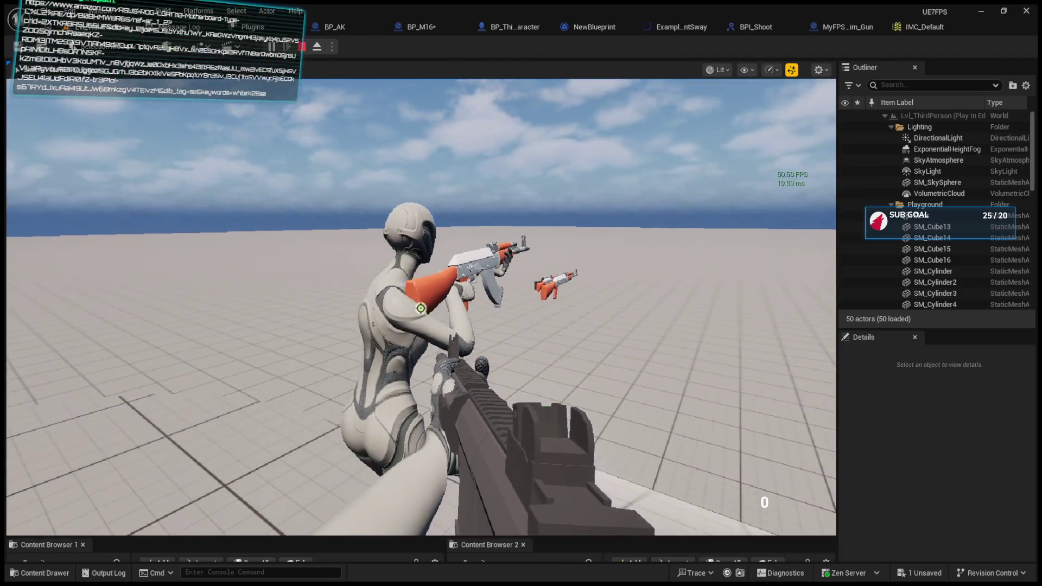
key(Escape)
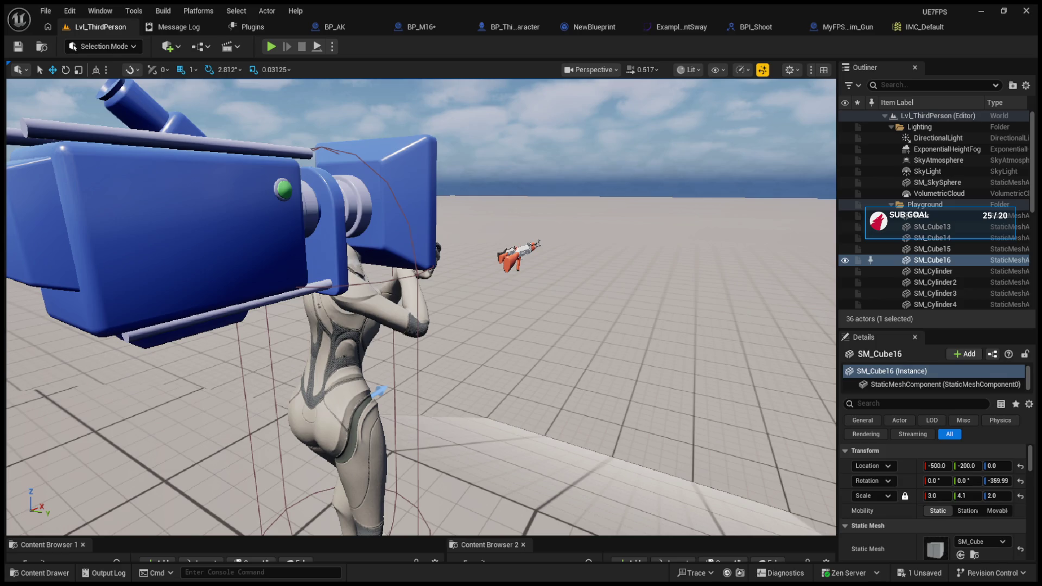
Run a quick play test of the level and stop it
scroll(421, 307, down, 5)
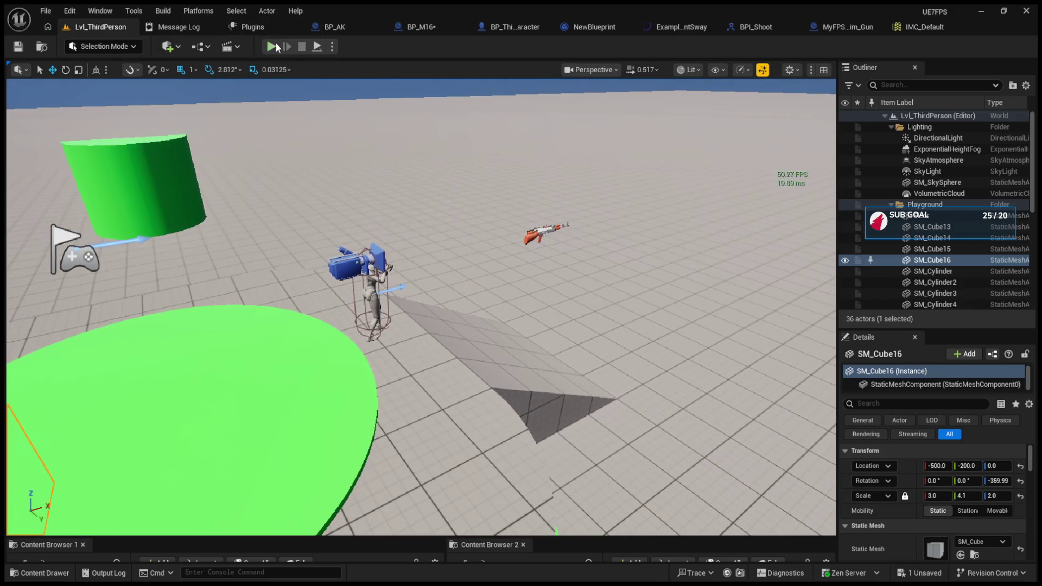
click(271, 47)
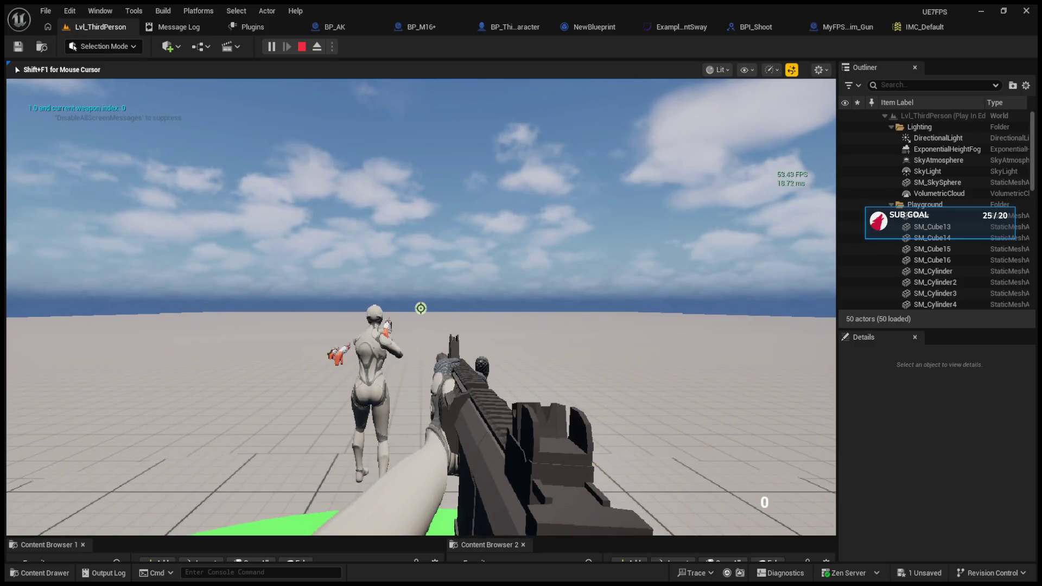
key(Escape)
Open BP_ThirdPersonCharacter's StartingWeapons function from its event graph
click(498, 30)
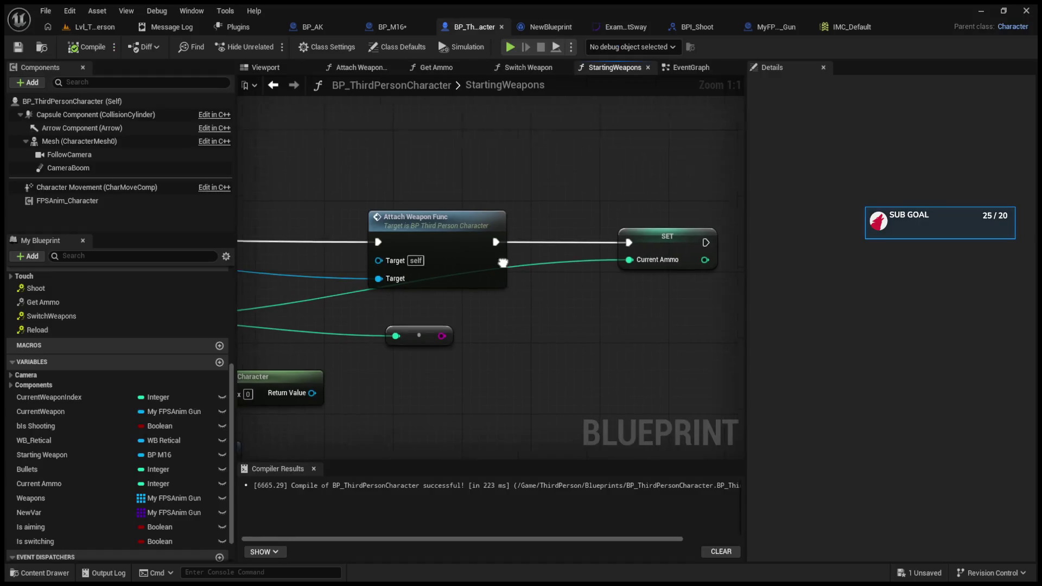
click(679, 72)
scroll(536, 284, up, 7)
scroll(541, 318, down, 5)
scroll(500, 312, up, 4)
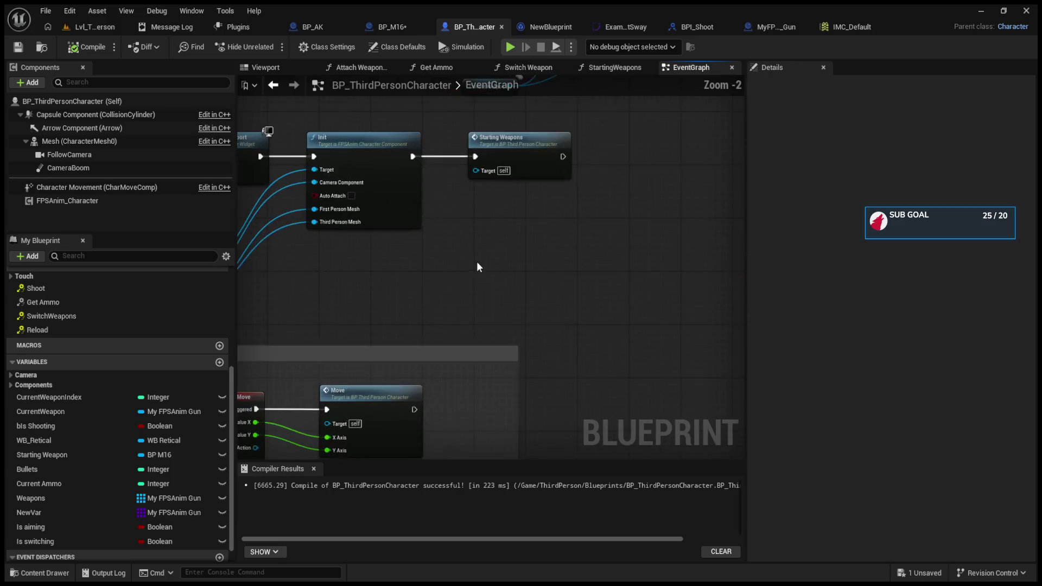
scroll(516, 321, up, 1)
double_click(559, 205)
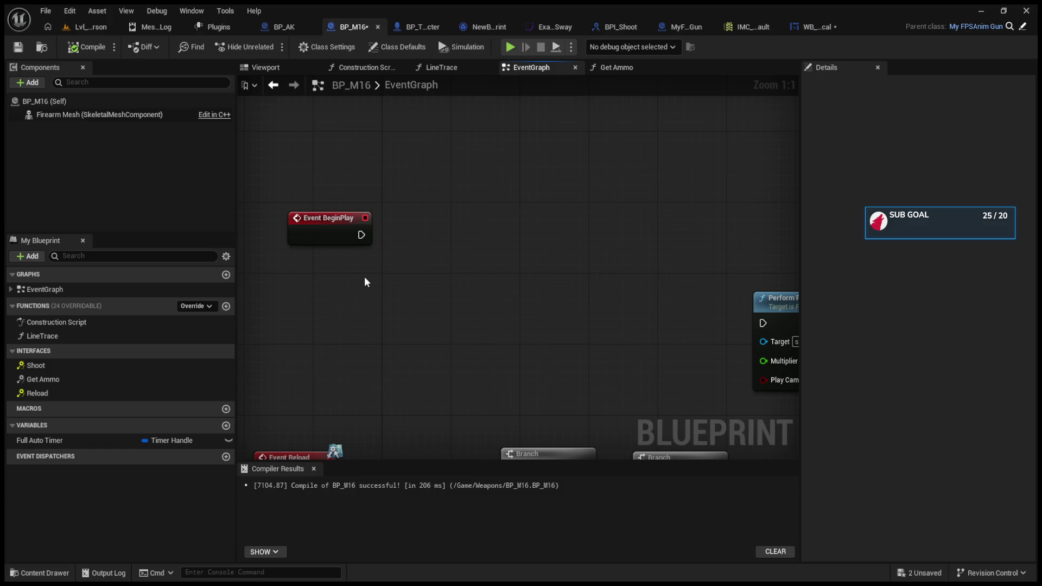
Paste a Current Ammo getter and a Print String node, wiring Event BeginPlay and Current Ammo into it
key(ctrl+v)
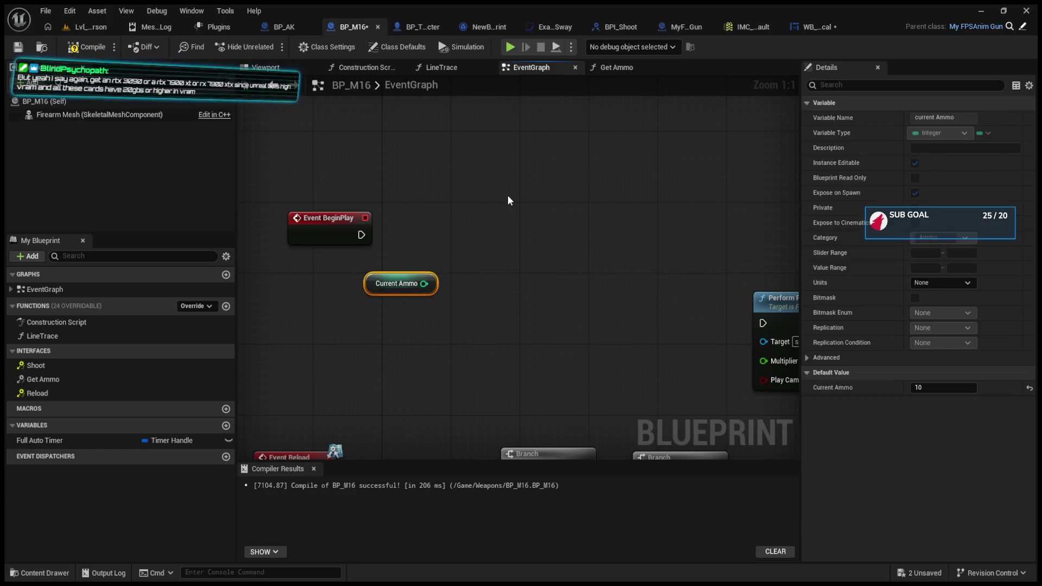
key(ctrl+v)
drag(361, 234, 515, 217)
drag(424, 284, 514, 235)
click(96, 27)
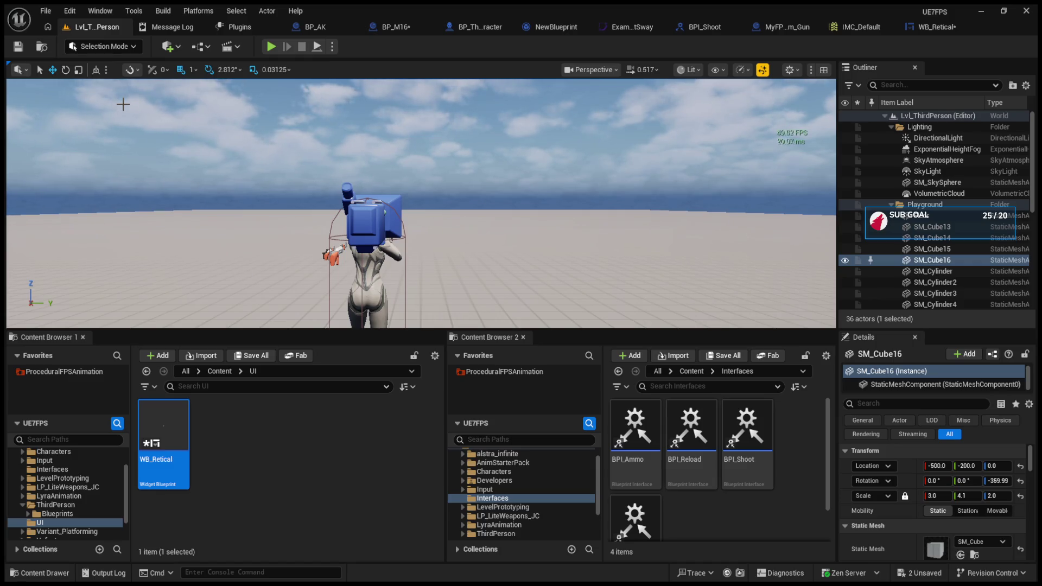
Enlarge the level viewport and play-test the level to see the Current Ammo printout
drag(433, 330, 434, 468)
click(472, 316)
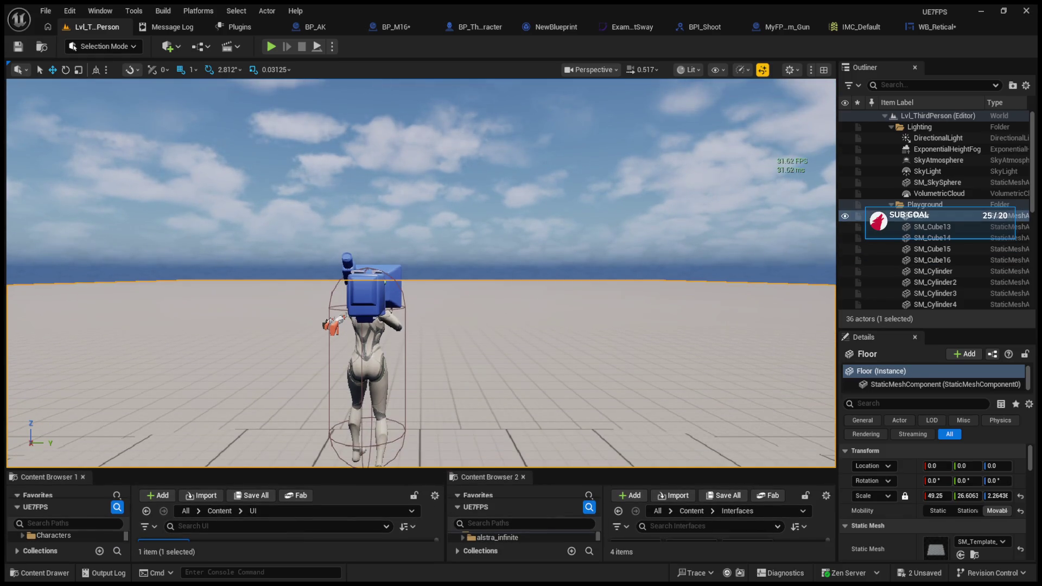
click(274, 46)
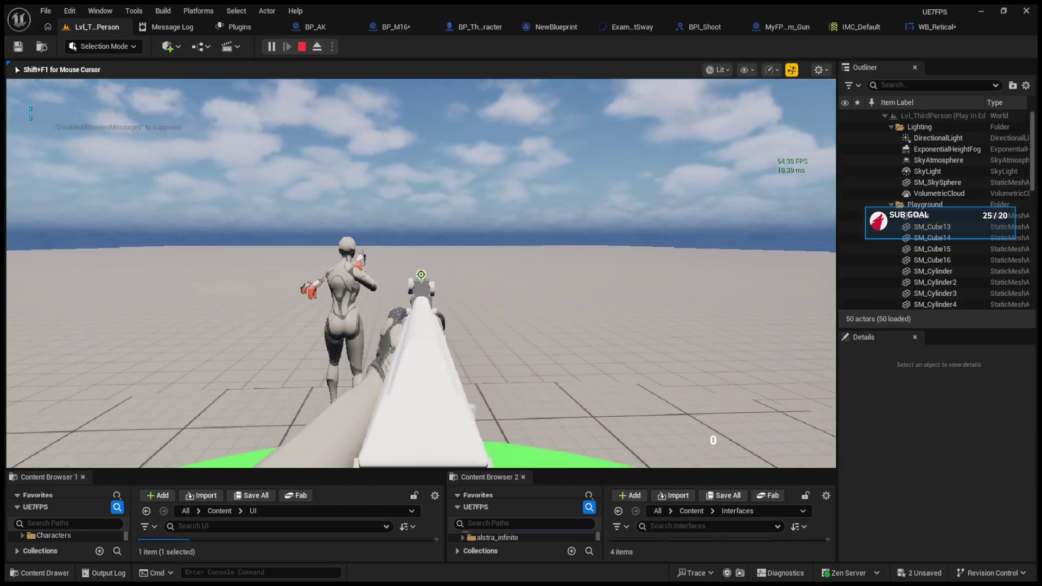
key(w)
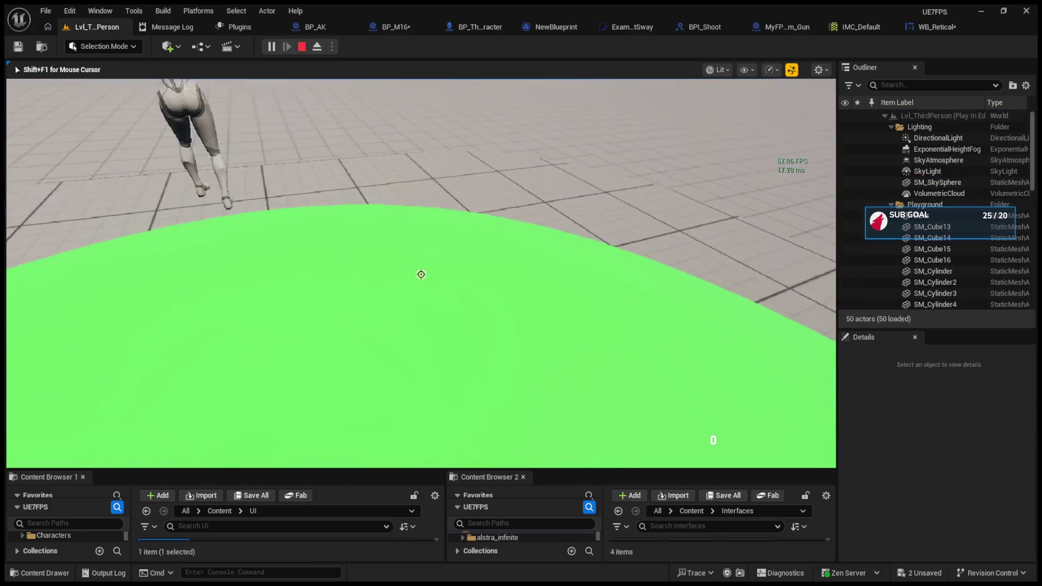
scroll(421, 274, up, 1)
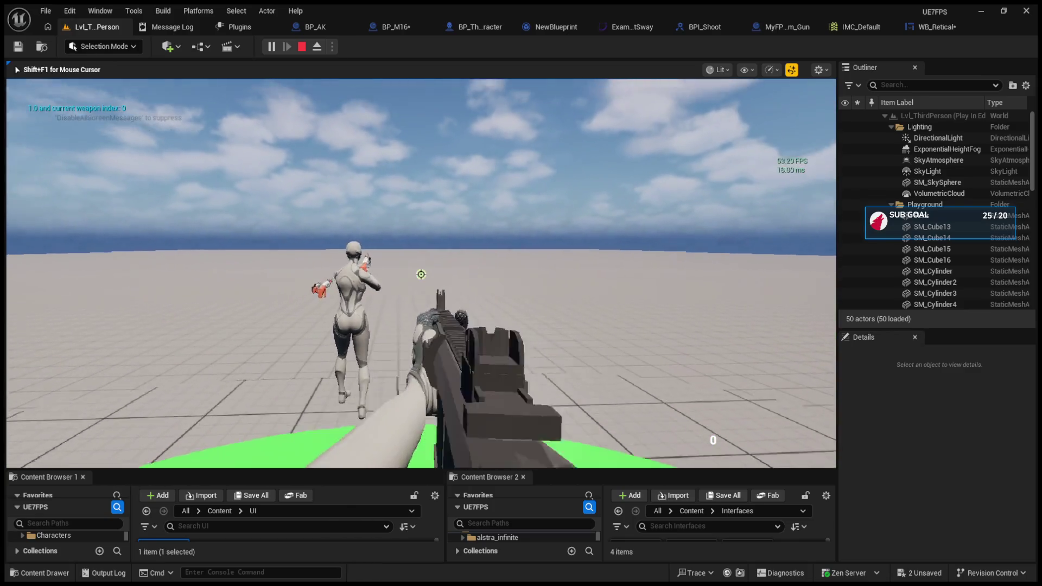
scroll(421, 274, up, 1)
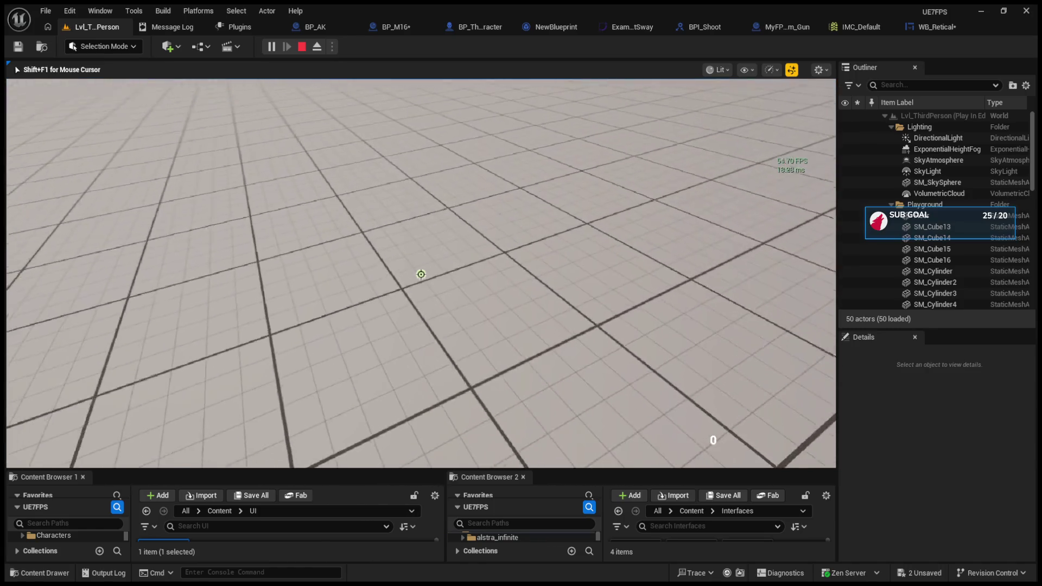
key(shift+F1)
Expand Print String's advanced pins in BP_M16, then run and stop a second quick play-test
click(395, 27)
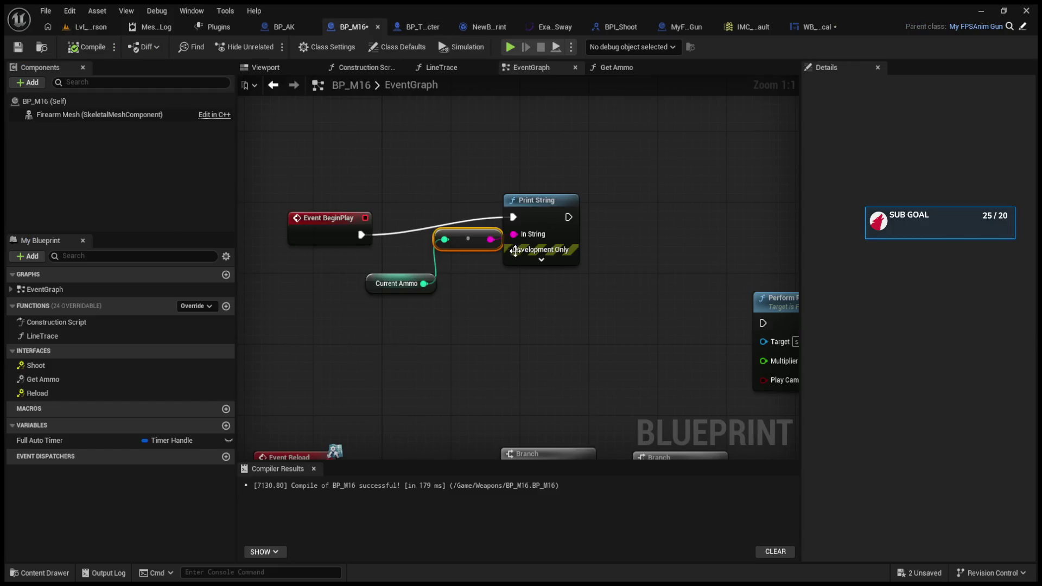
click(541, 259)
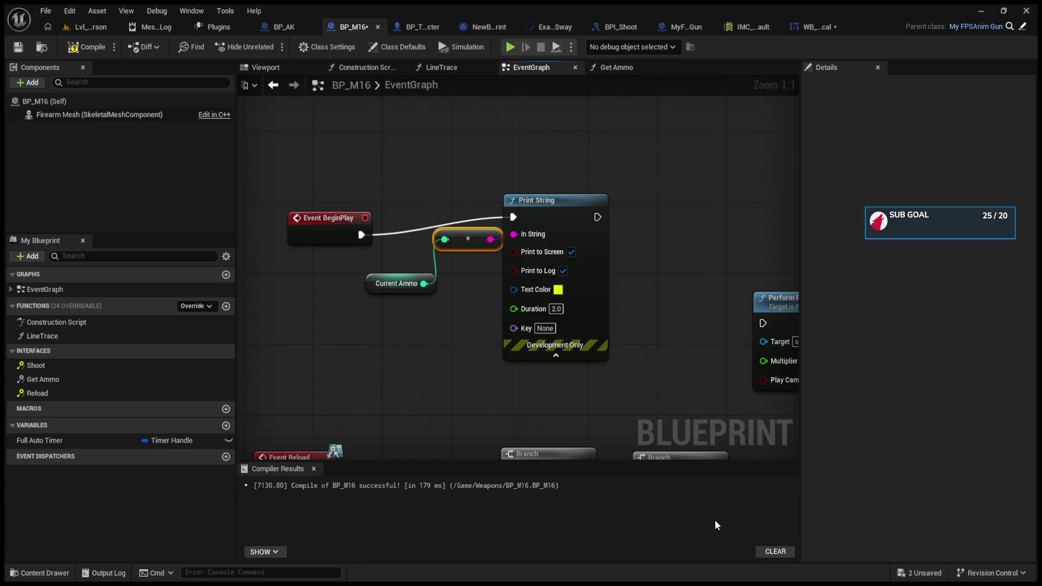
click(86, 30)
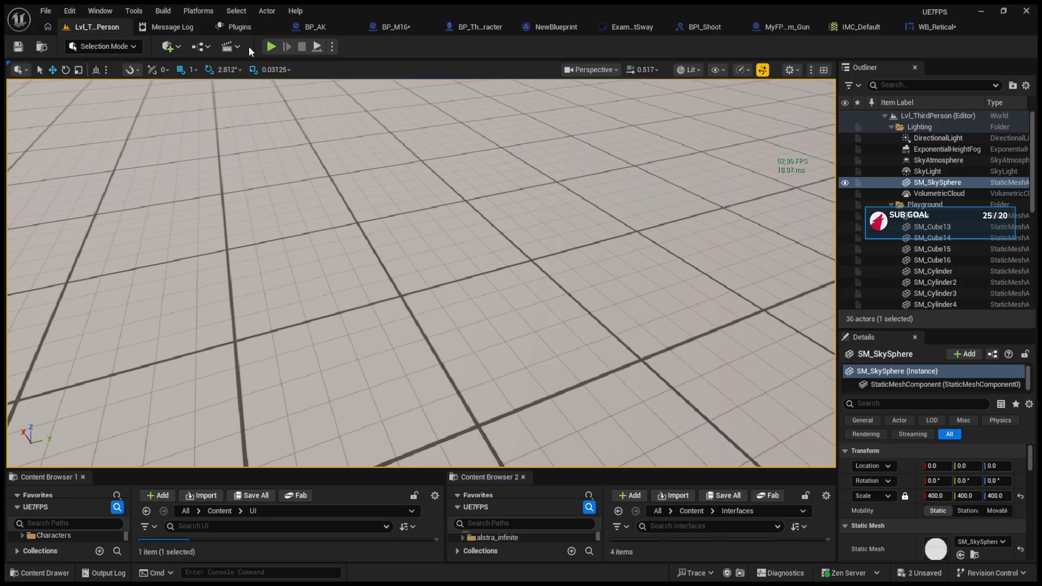
key(alt+p)
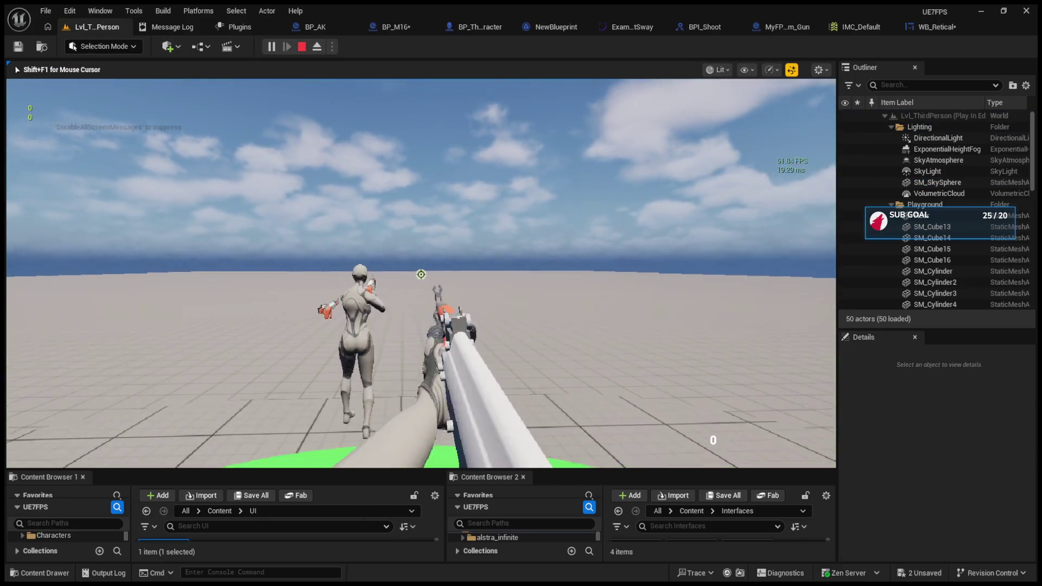
key(Escape)
click(290, 24)
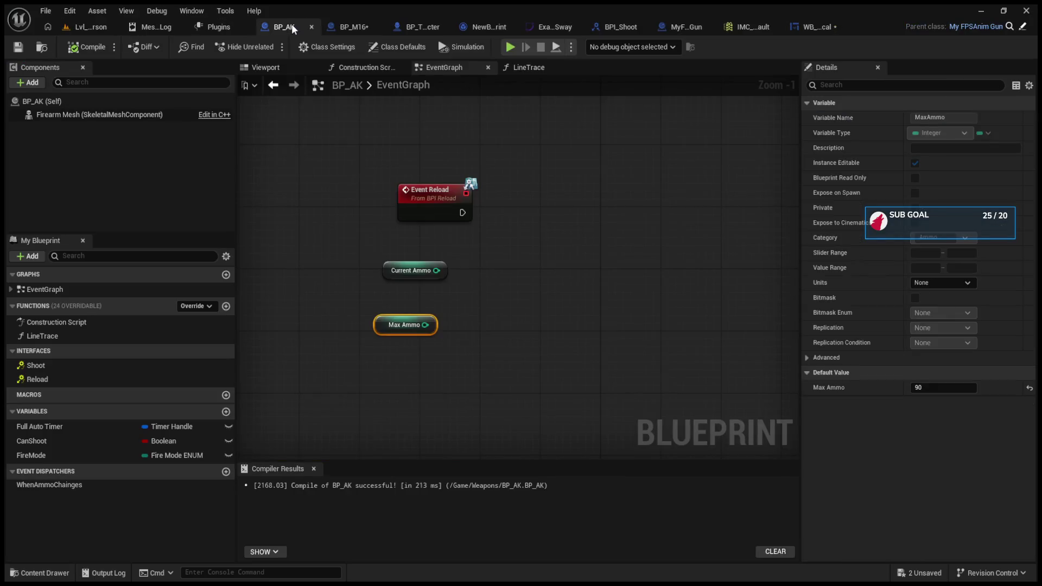
Compare BP_AK's and BP_M16's ammo defaults, edit BP_M16's Current Ammo, compile, and unhook BeginPlay from Print String
click(124, 102)
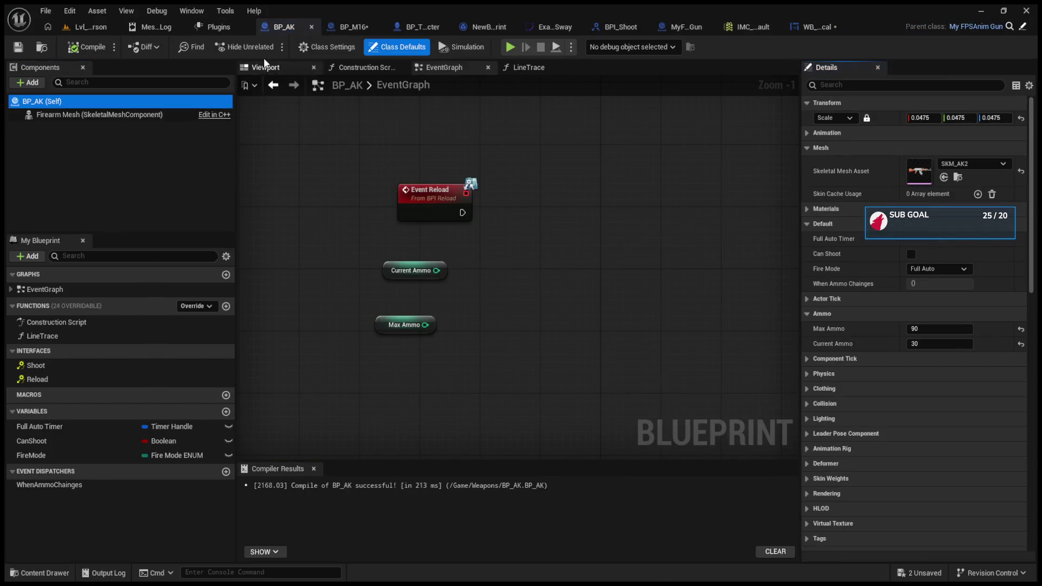
click(337, 29)
click(158, 103)
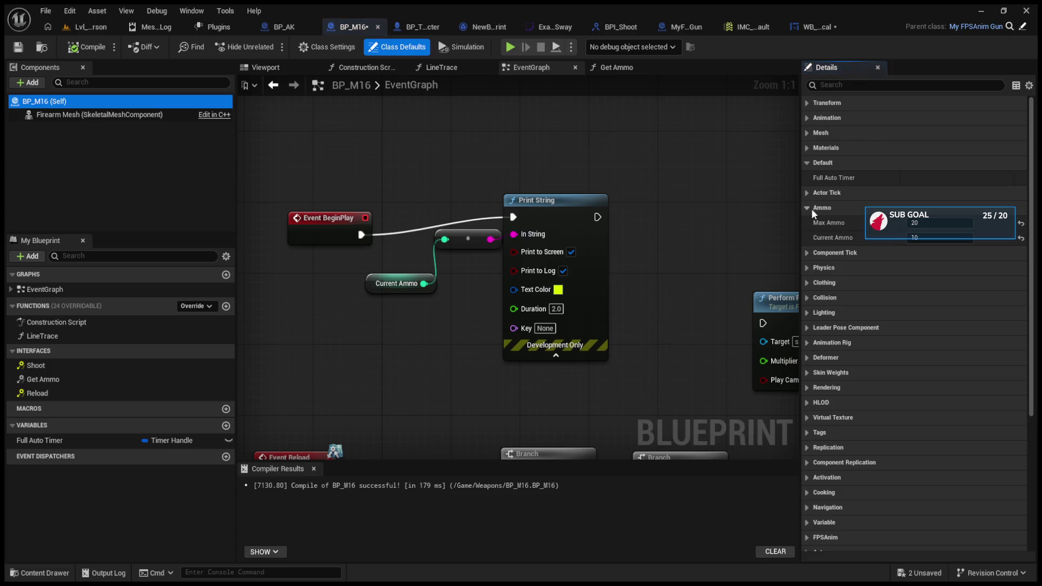
click(937, 238)
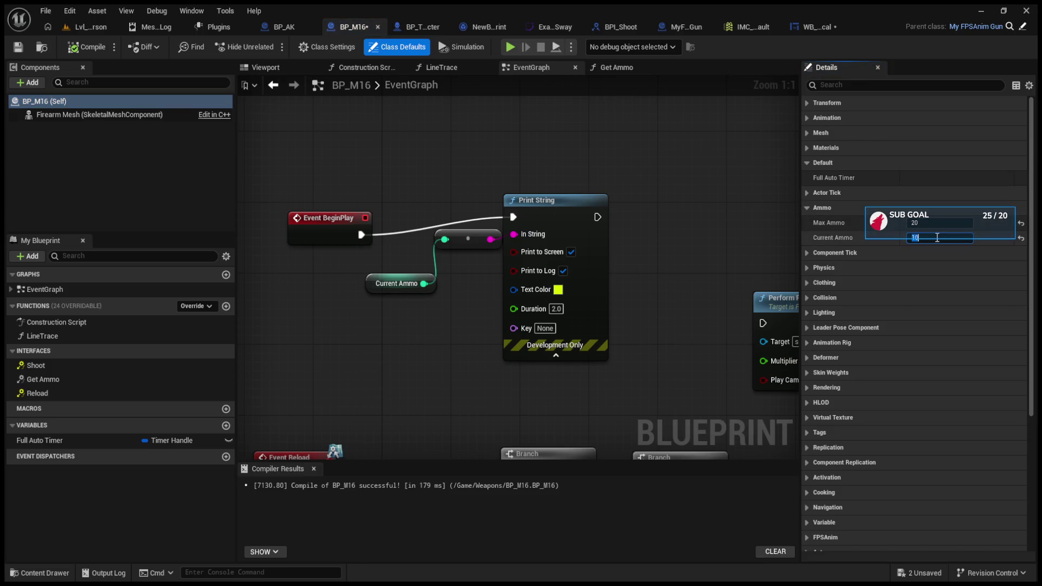
click(87, 48)
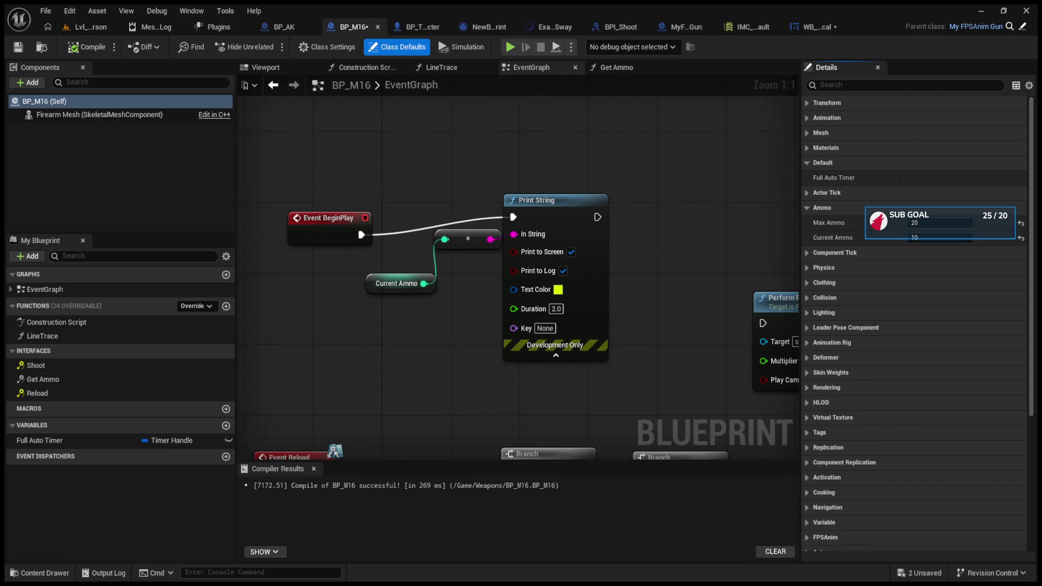
alt+click(362, 234)
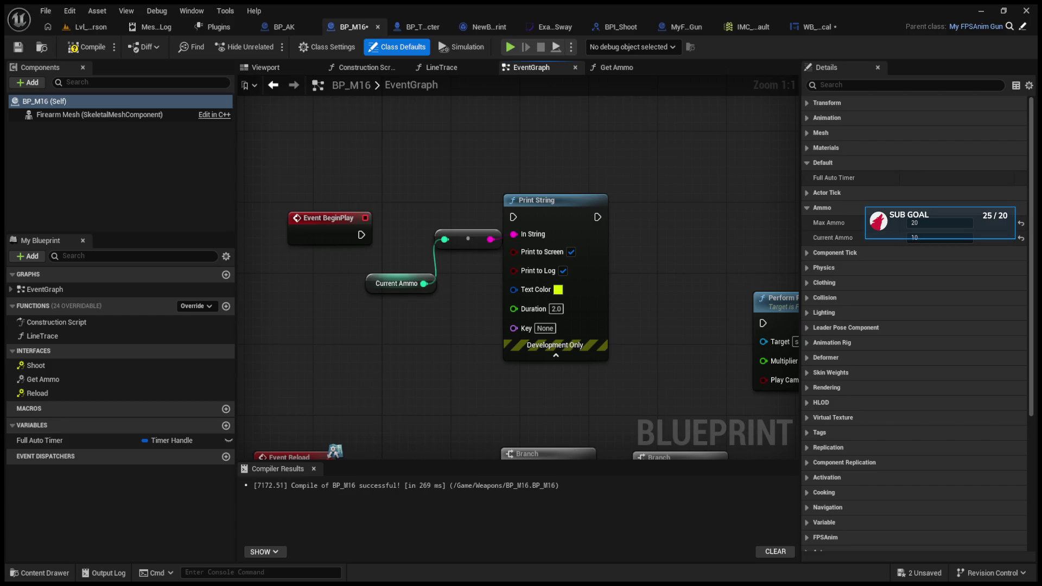
Browse Content/Weapons in the level editor and undo BP_M16's accidental move into the UI folder
click(83, 27)
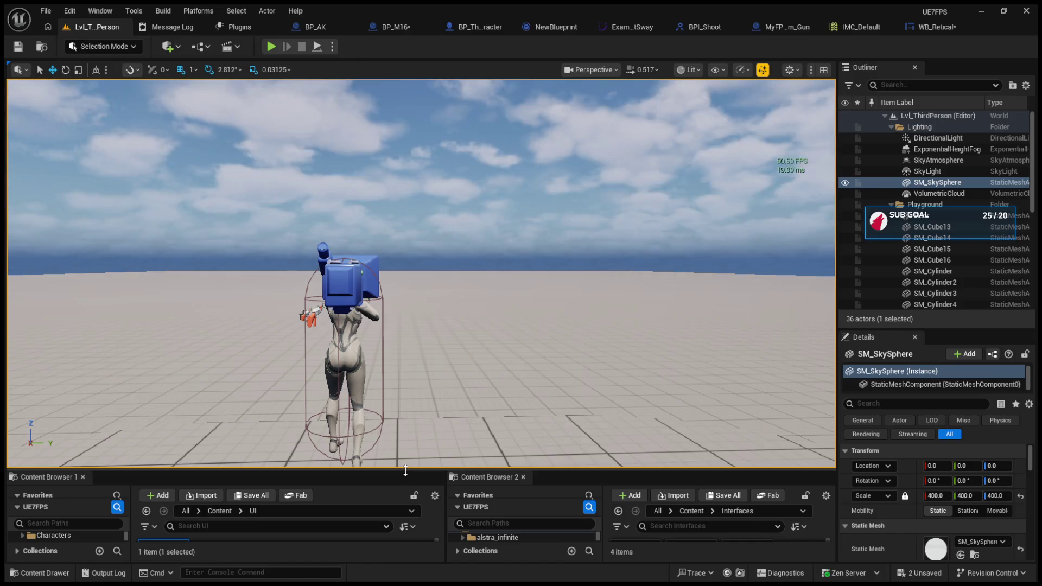
drag(405, 470, 405, 190)
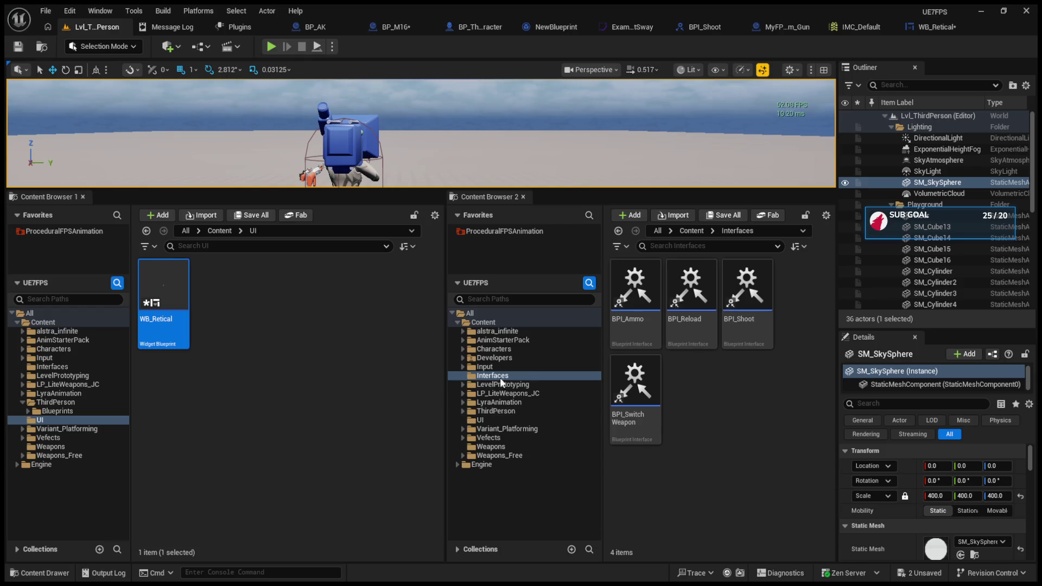
click(495, 447)
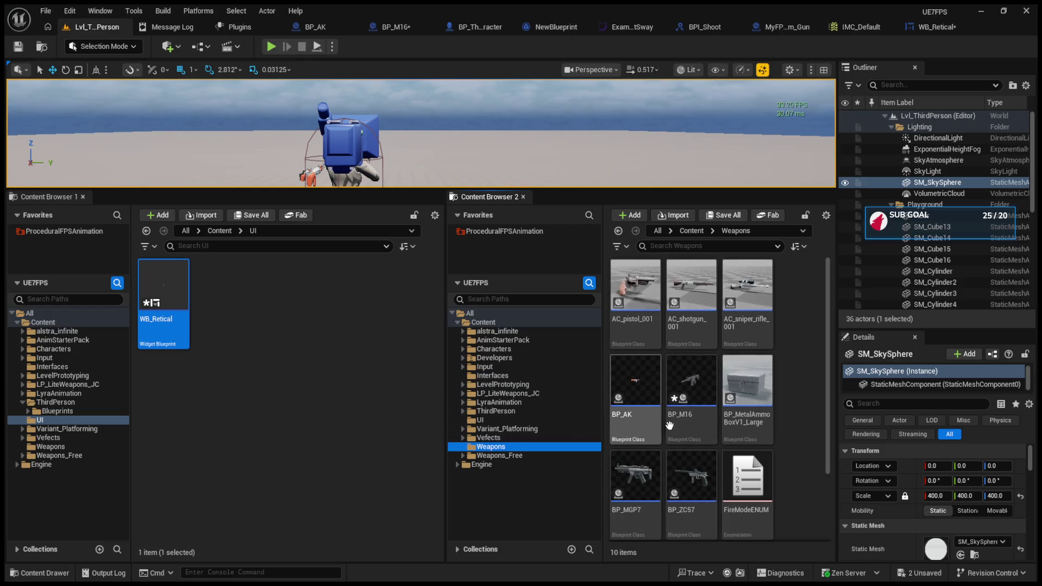
scroll(712, 371, down, 1)
click(712, 370)
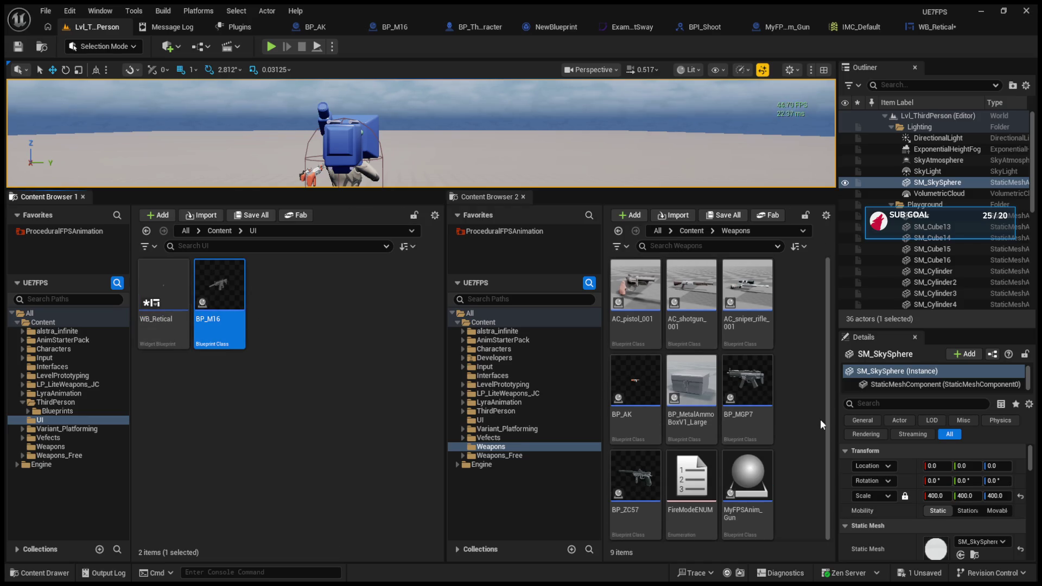
key(ctrl+z)
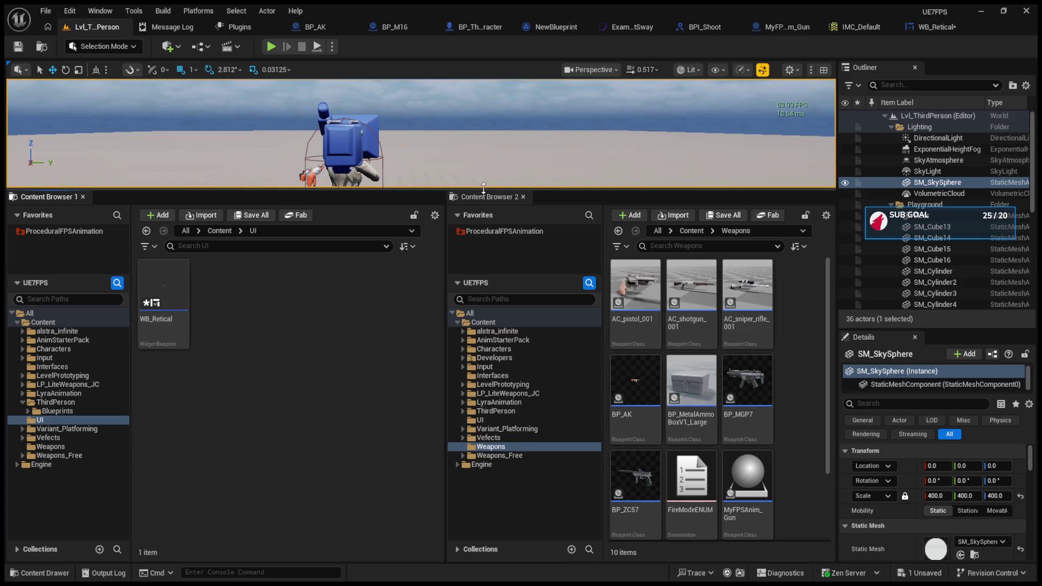
Play-test the level, swapping from the blocky gun to the rifle, then stop
drag(483, 190, 526, 484)
click(270, 46)
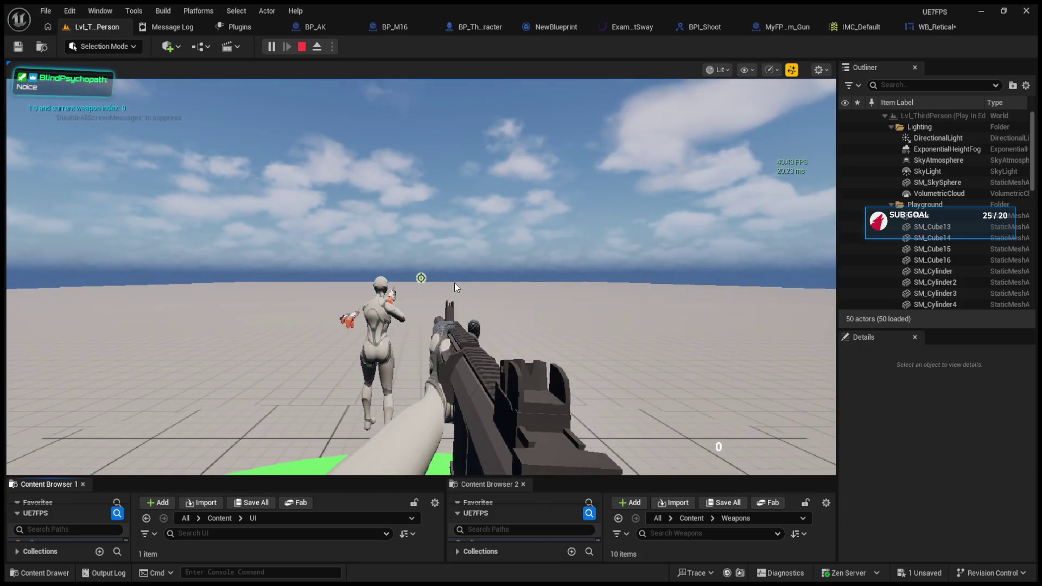
click(454, 284)
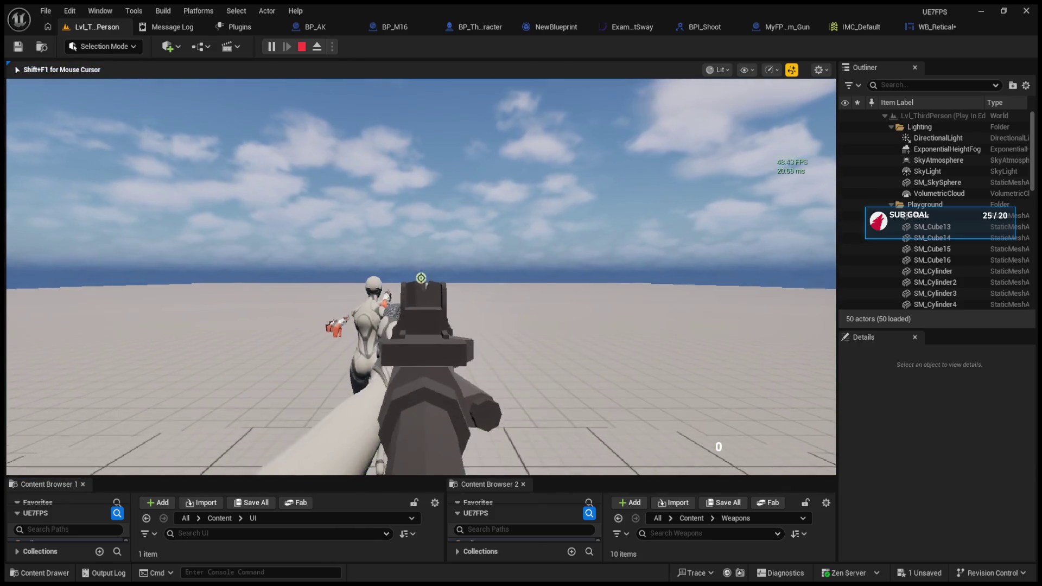
scroll(421, 278, down, 1)
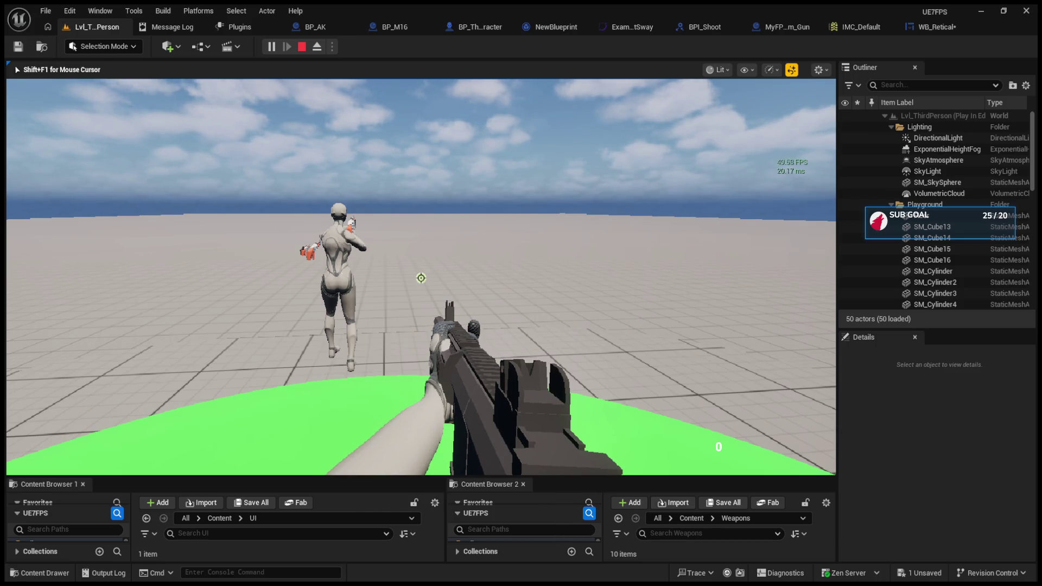
key(Escape)
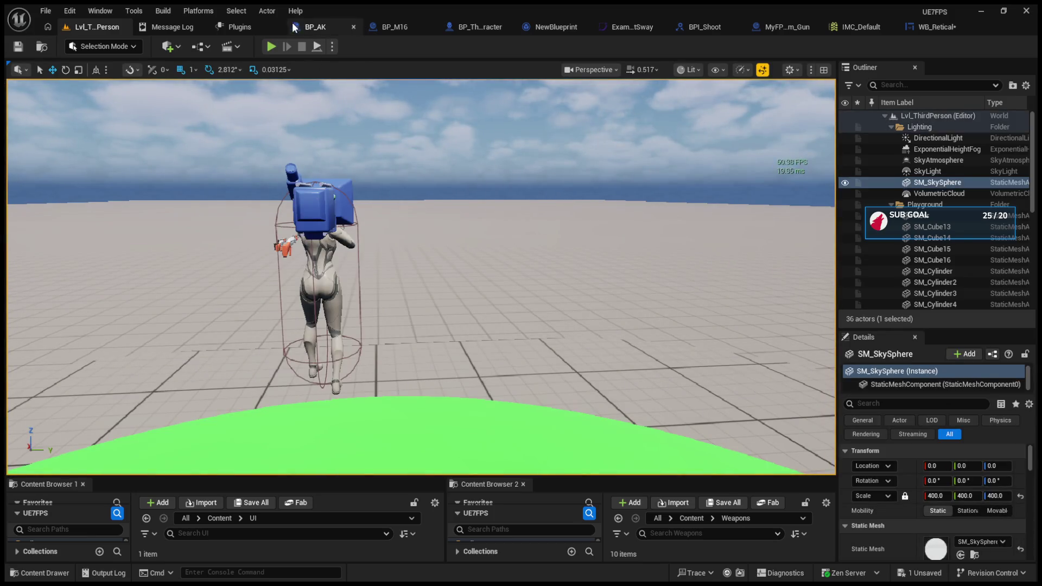
click(419, 27)
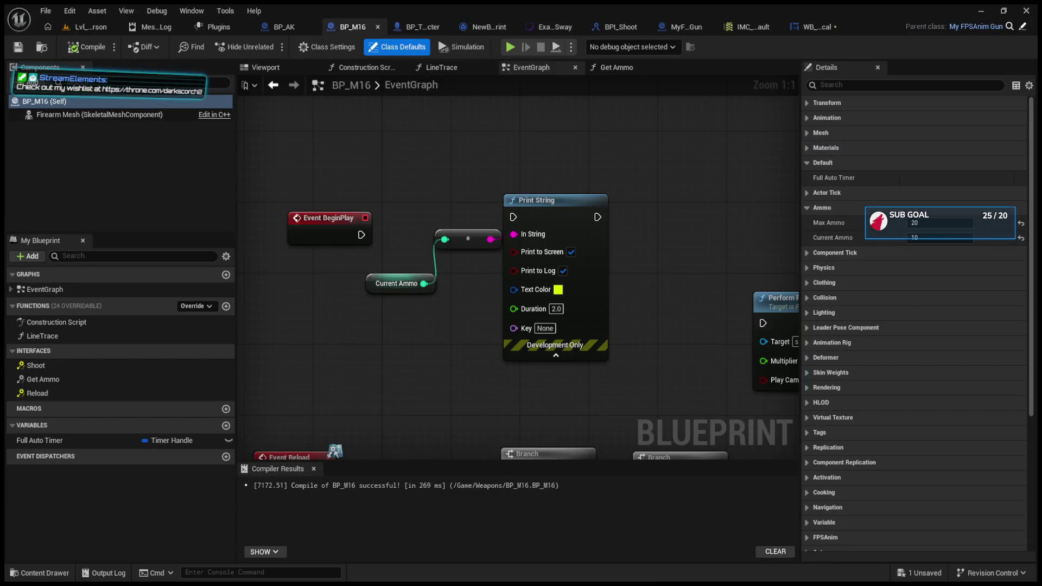
Open BP_M16's Get Ammo function and duplicate its Current Ammo getter
scroll(554, 307, down, 5)
scroll(516, 365, up, 3)
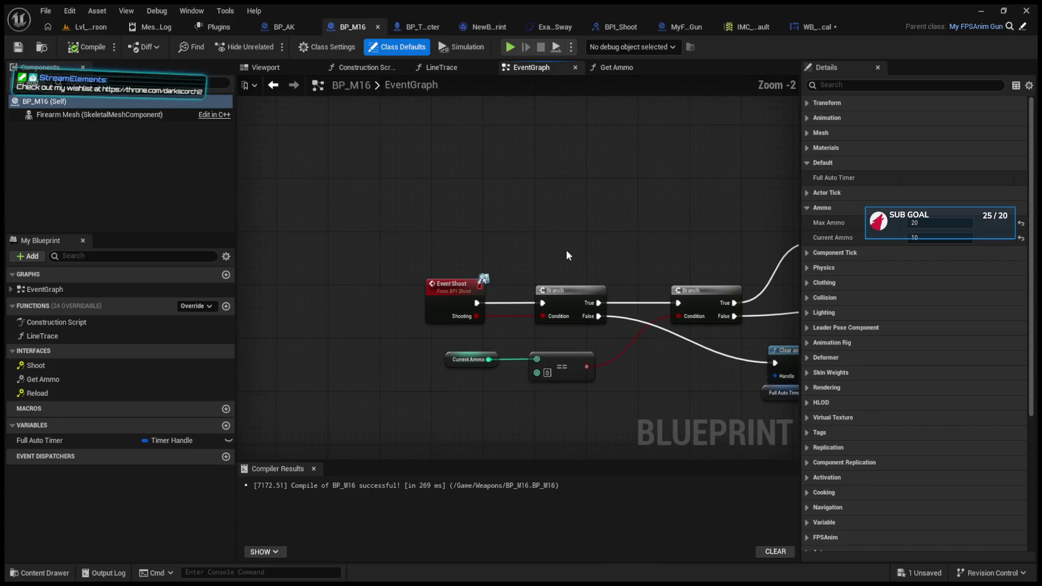
drag(632, 356, 478, 333)
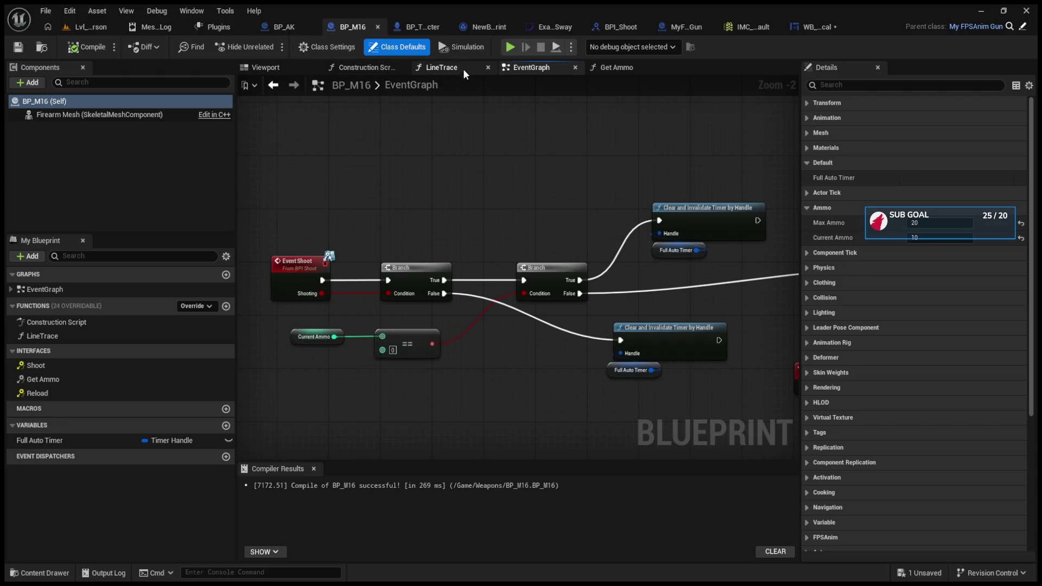
click(601, 70)
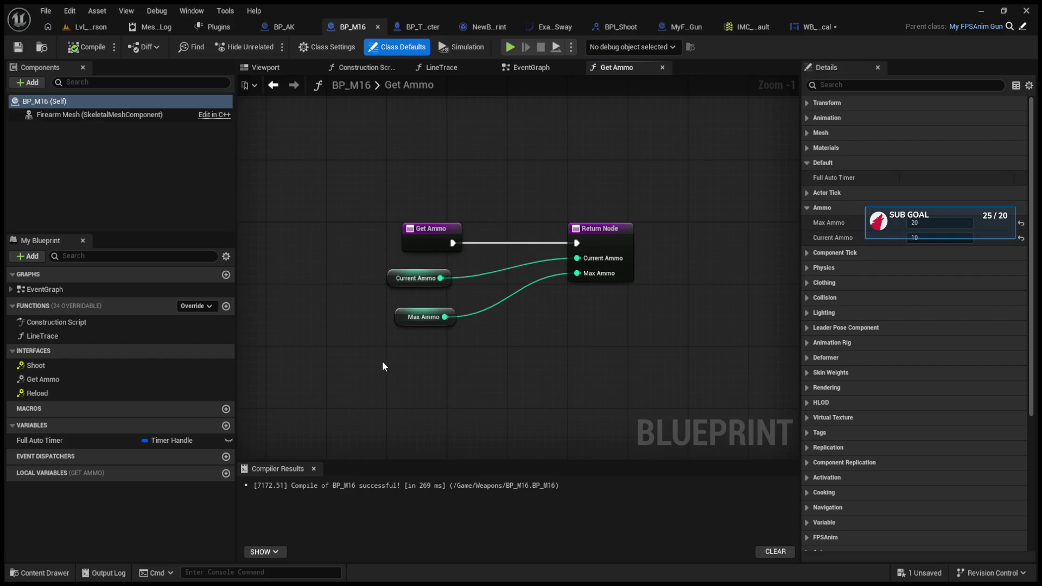
click(418, 277)
key(ctrl+w)
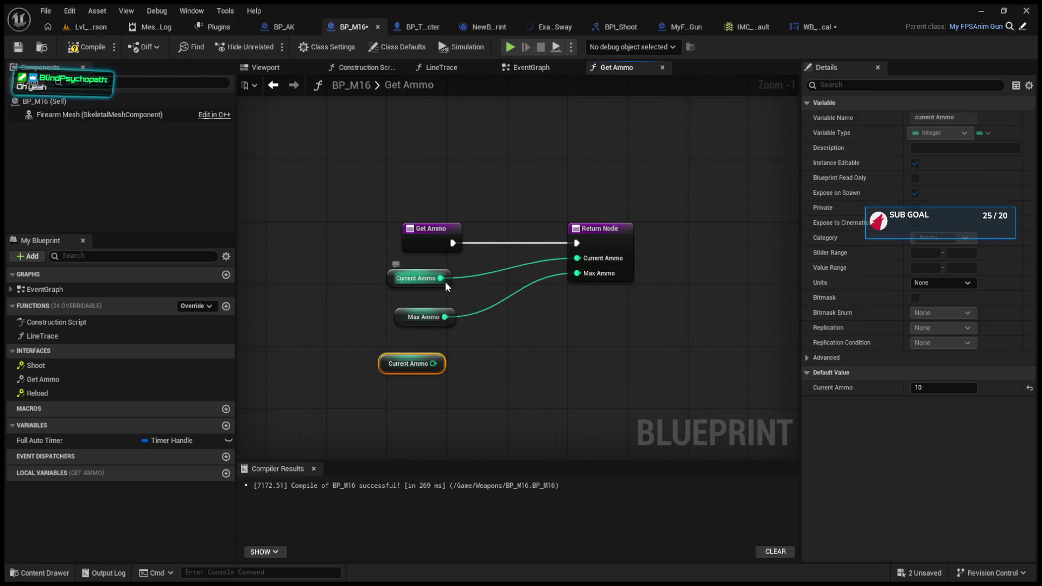
click(529, 374)
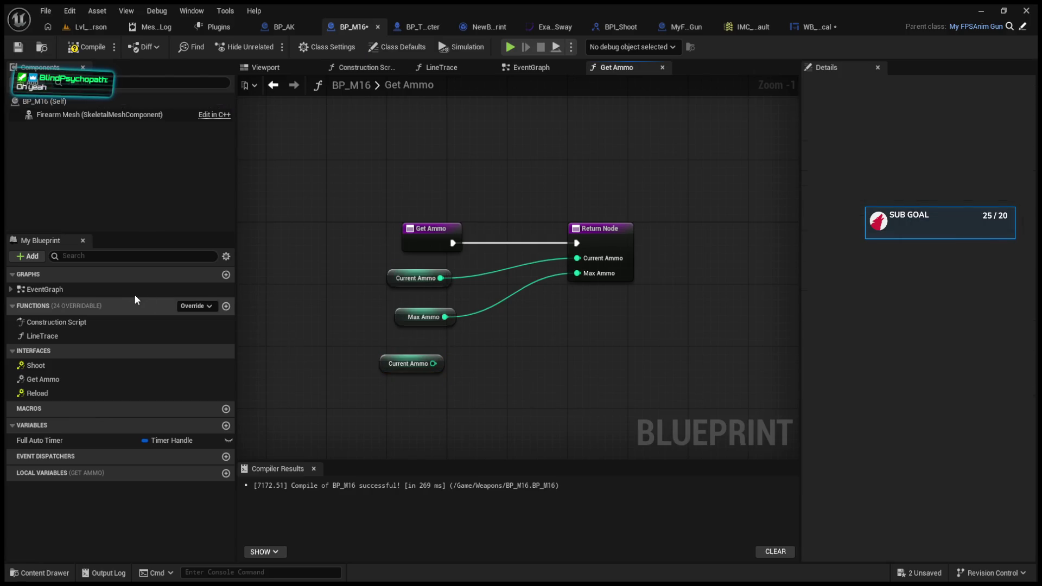
Connect the new Current Ammo getter to the Get Ammo Return Node
click(98, 102)
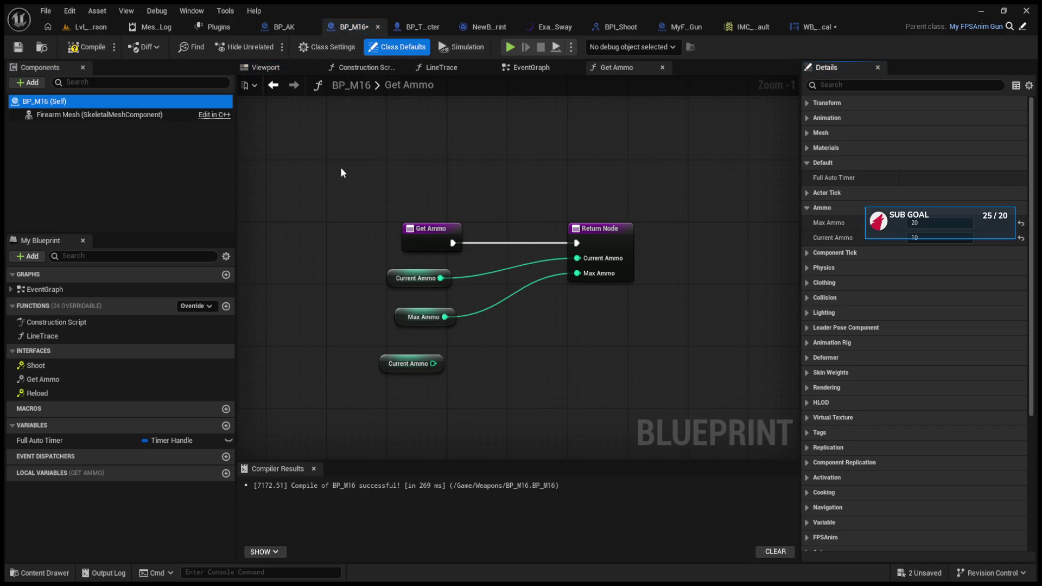
click(392, 361)
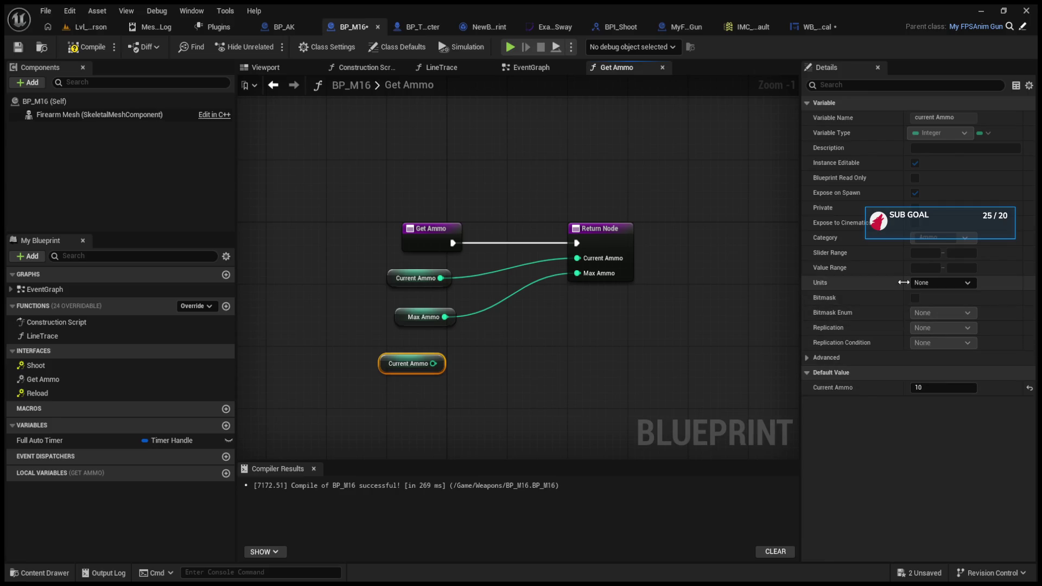
click(812, 360)
click(809, 359)
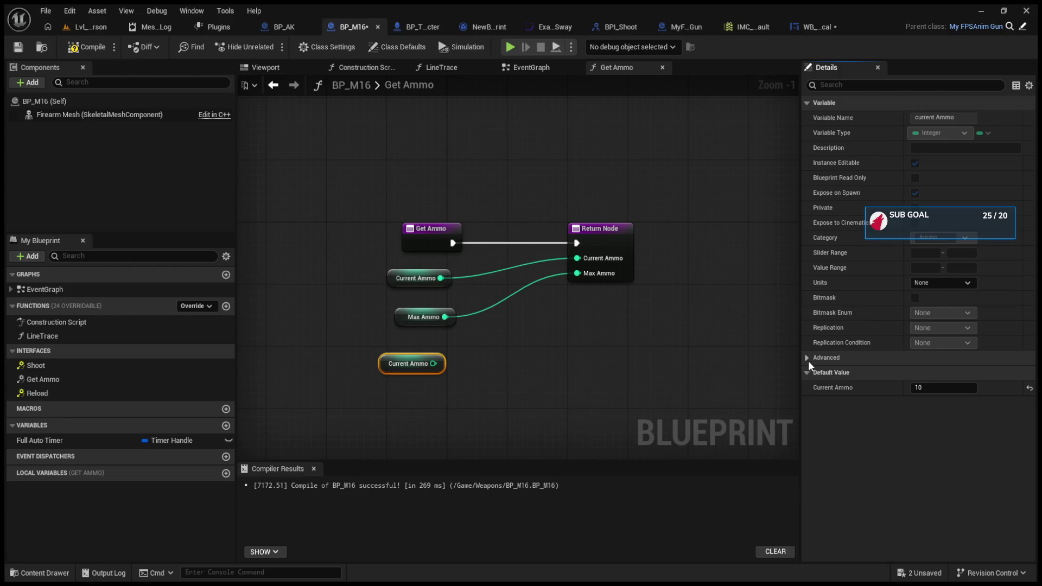
drag(433, 363, 575, 273)
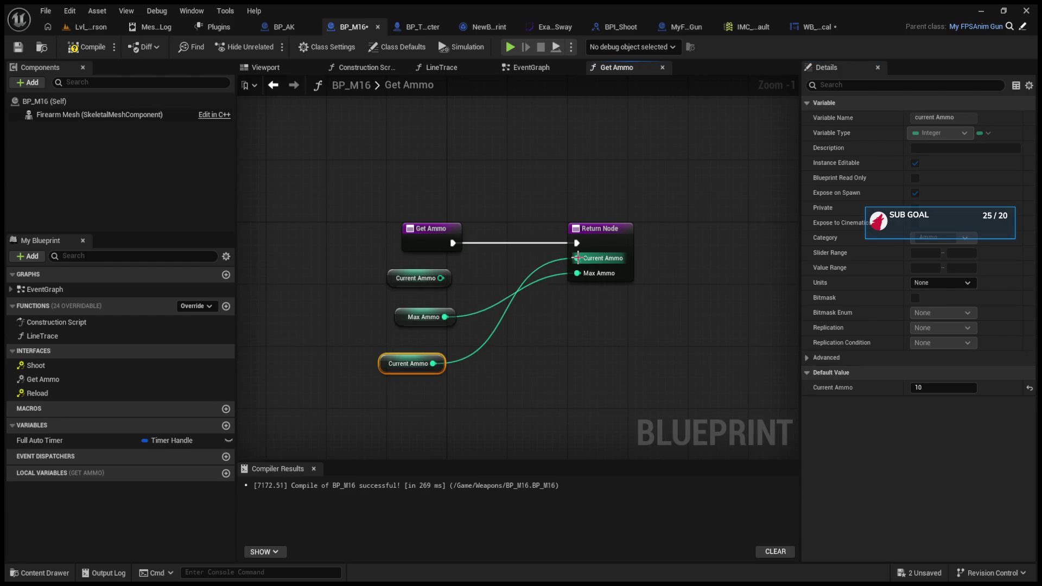
Run a brief play-test of the level with the rewired Get Ammo
click(84, 30)
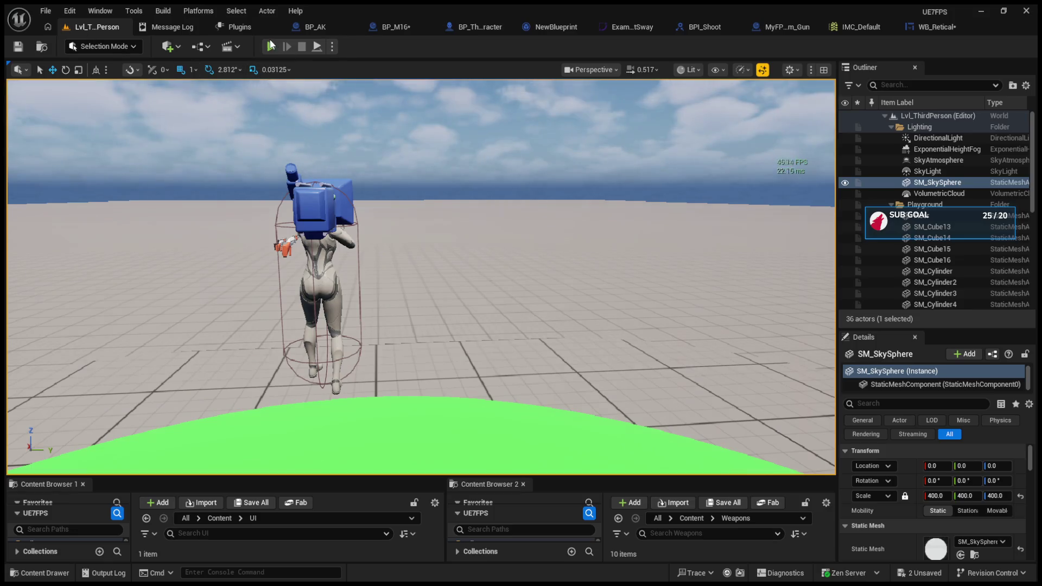
click(270, 46)
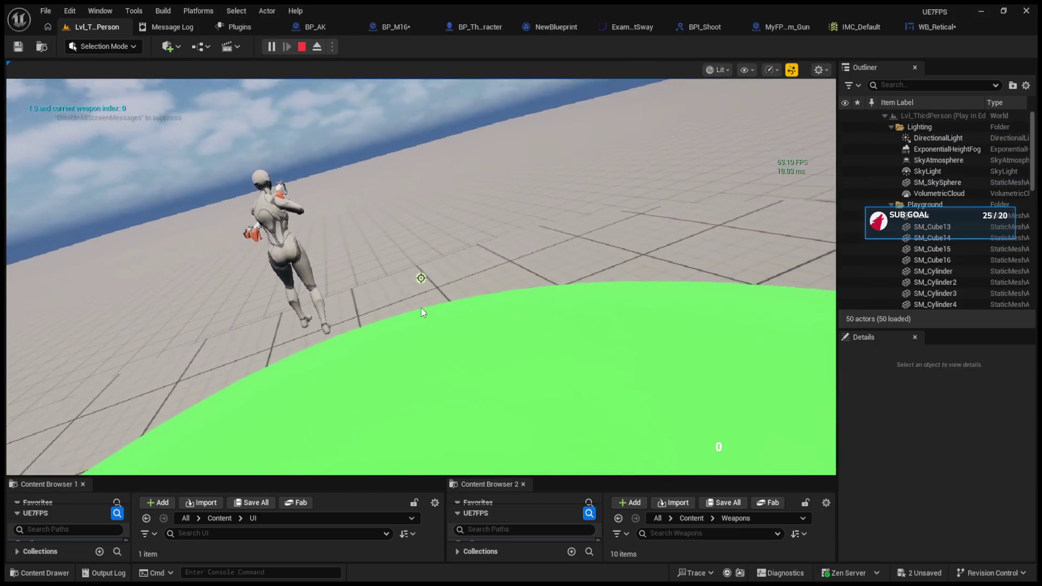
key(Escape)
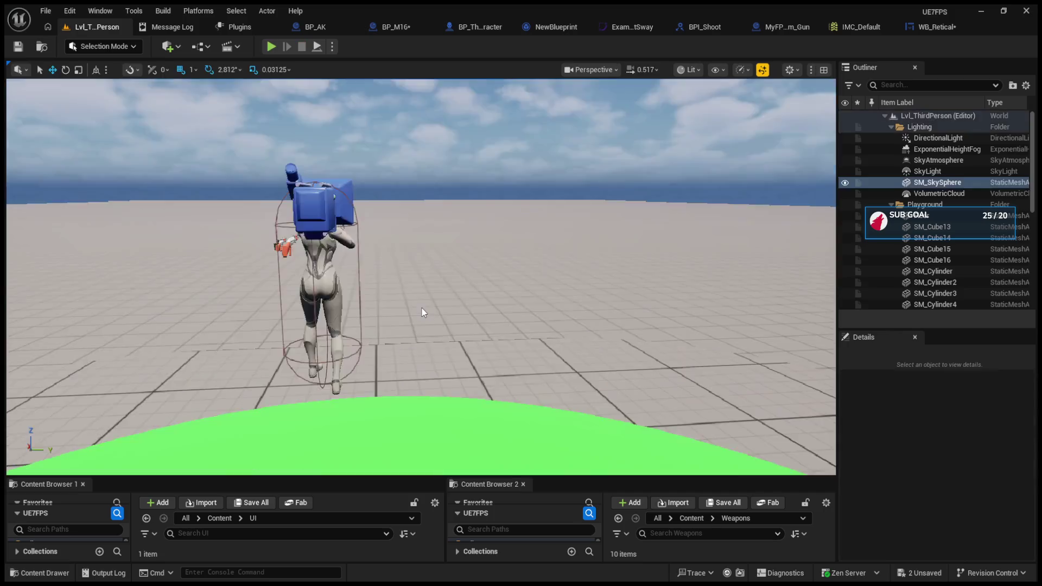
click(315, 27)
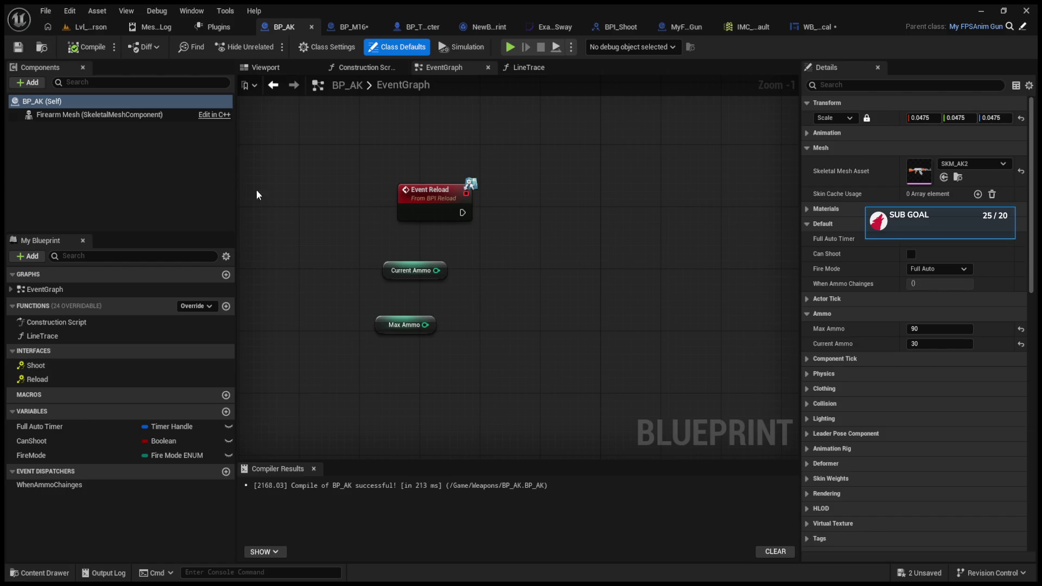
Add BPI_Ammo to BP_AK's Implemented Interfaces in Class Settings
click(307, 52)
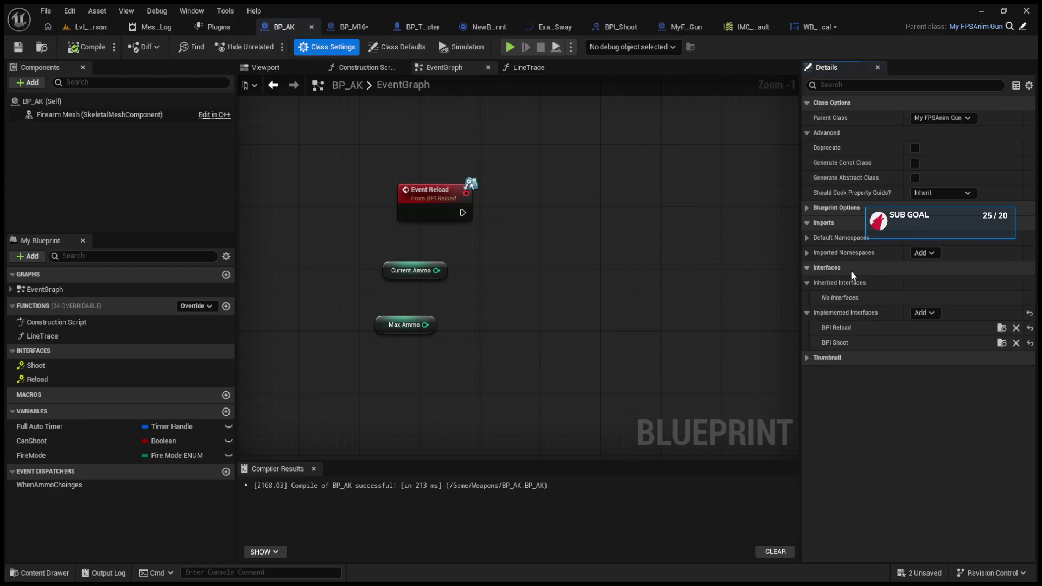
click(923, 313)
click(919, 348)
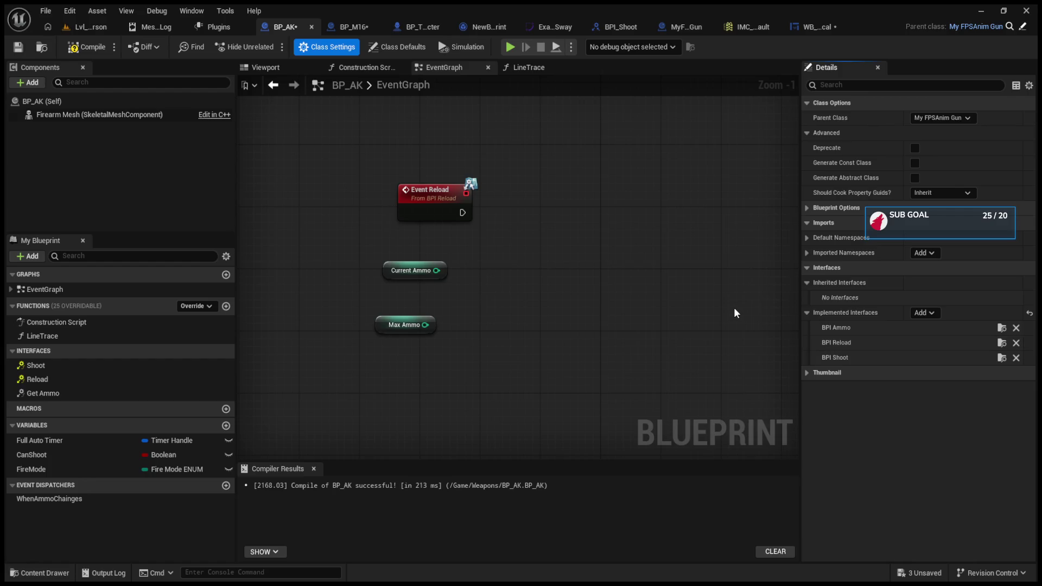
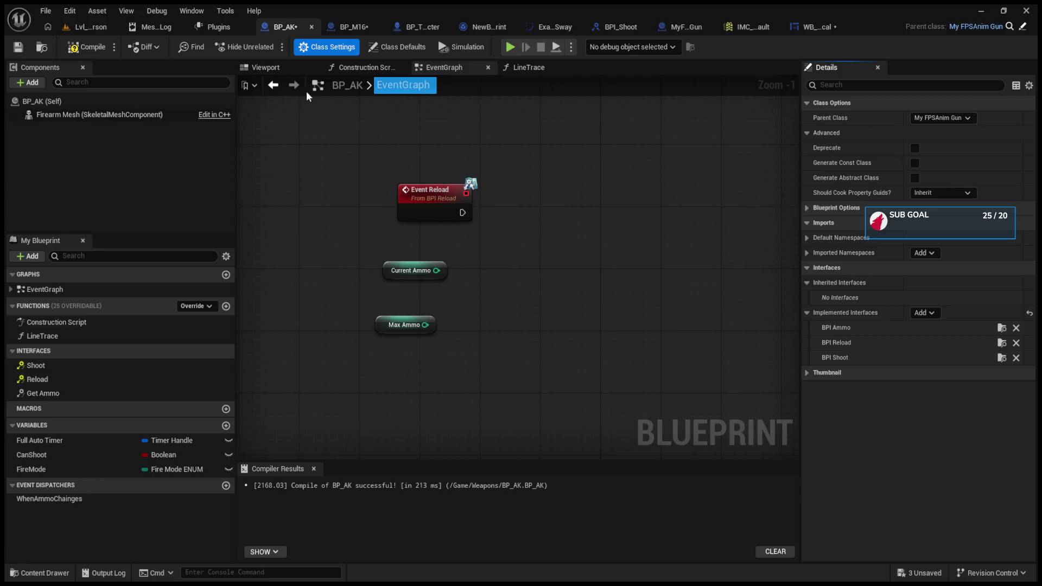
Compile BP_AK and check the M16's Get Ammo function for reference
click(135, 105)
click(106, 50)
click(375, 286)
key(ctrl+a)
mouse_move(321, 253)
mouse_down()
mouse_move(349, 291)
mouse_move(301, 251)
mouse_move(389, 346)
mouse_move(383, 325)
mouse_up()
click(350, 26)
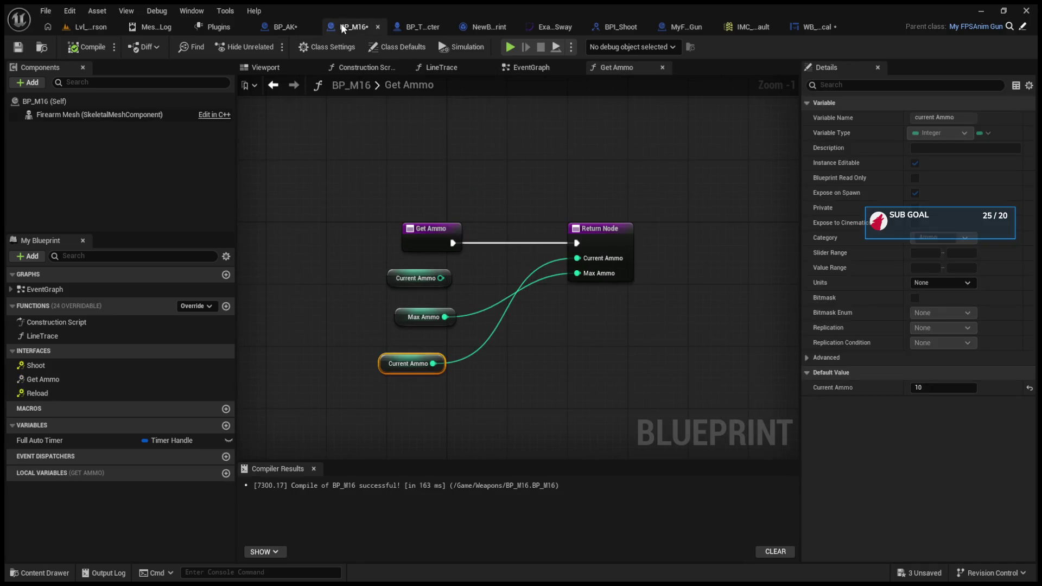
click(283, 27)
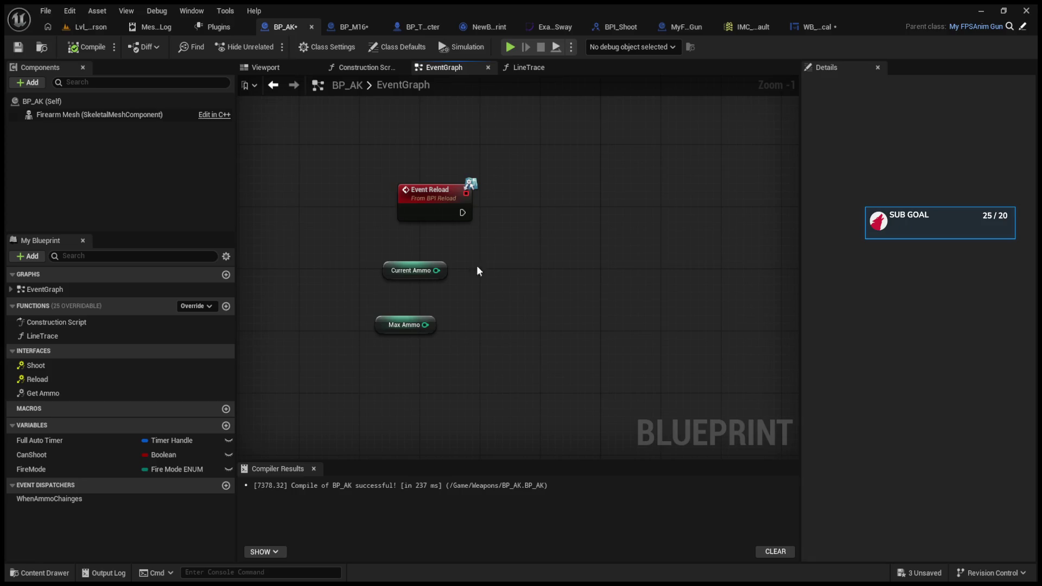
In BP_AK's Get Ammo, wire Current Ammo and Max Ammo getters into the Return Node
click(327, 47)
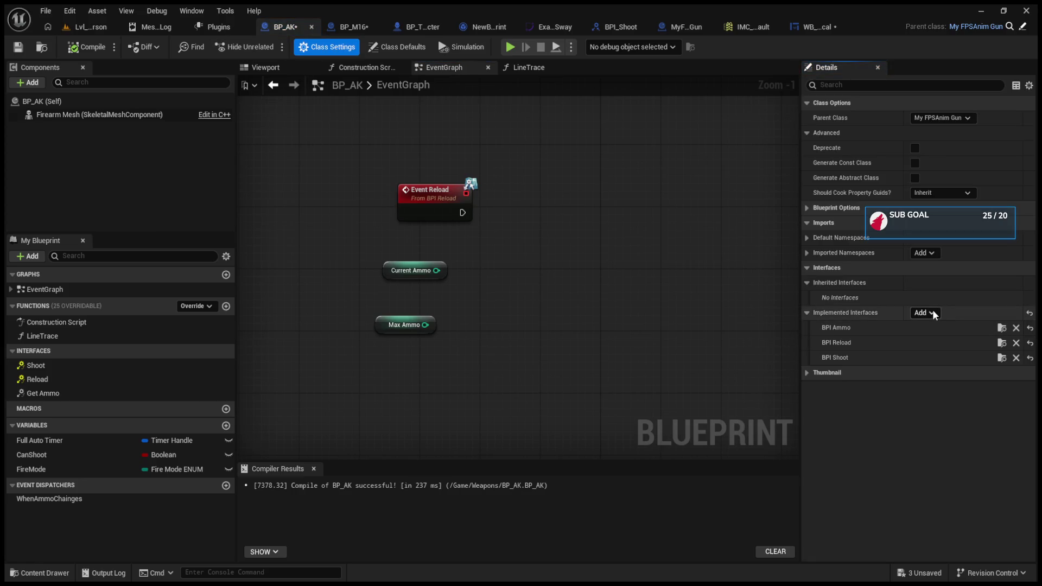
double_click(116, 399)
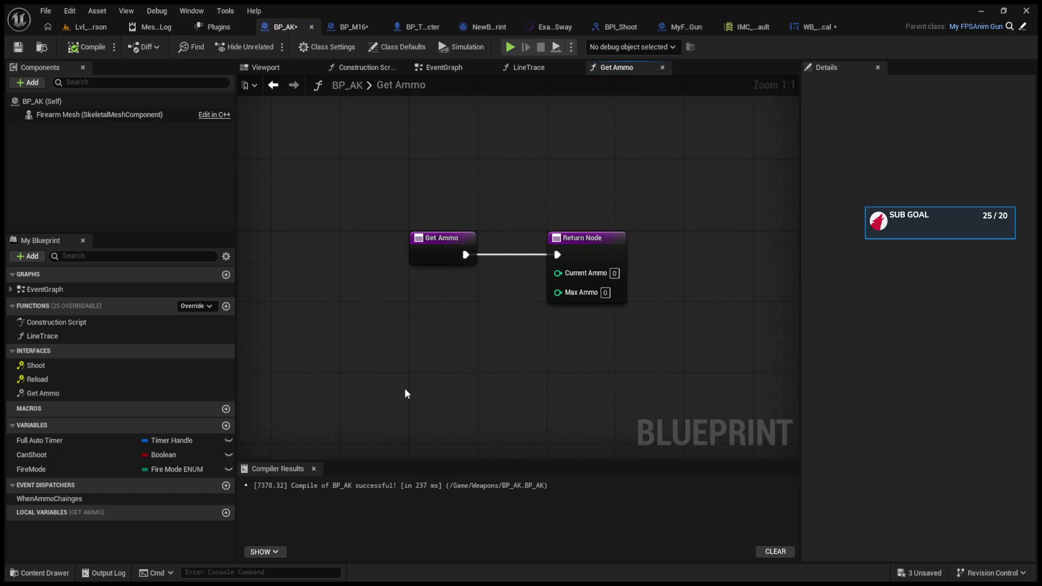
key(ctrl+v)
drag(459, 392, 557, 273)
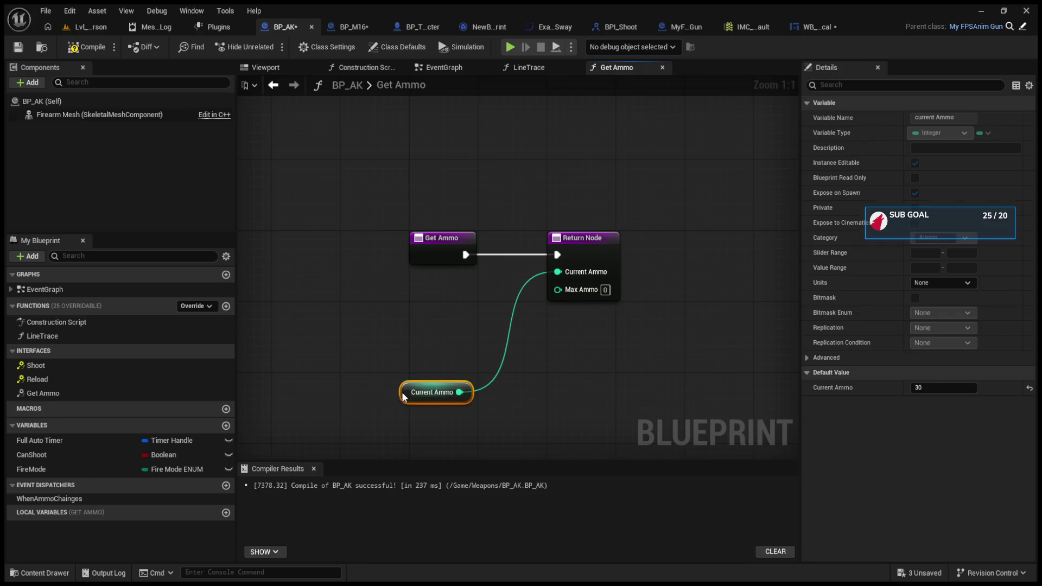
drag(428, 391, 446, 294)
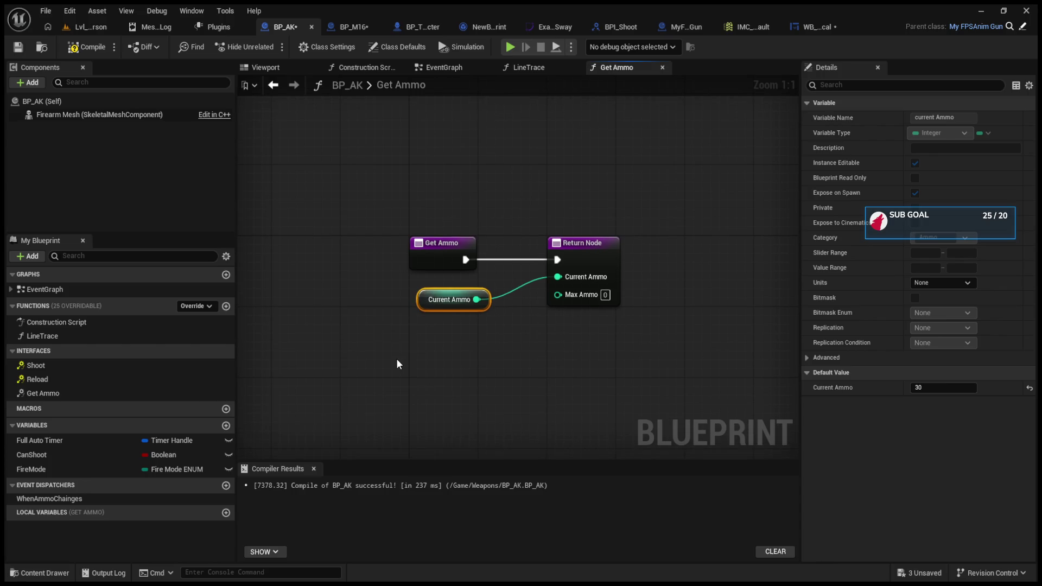
key(ctrl+v)
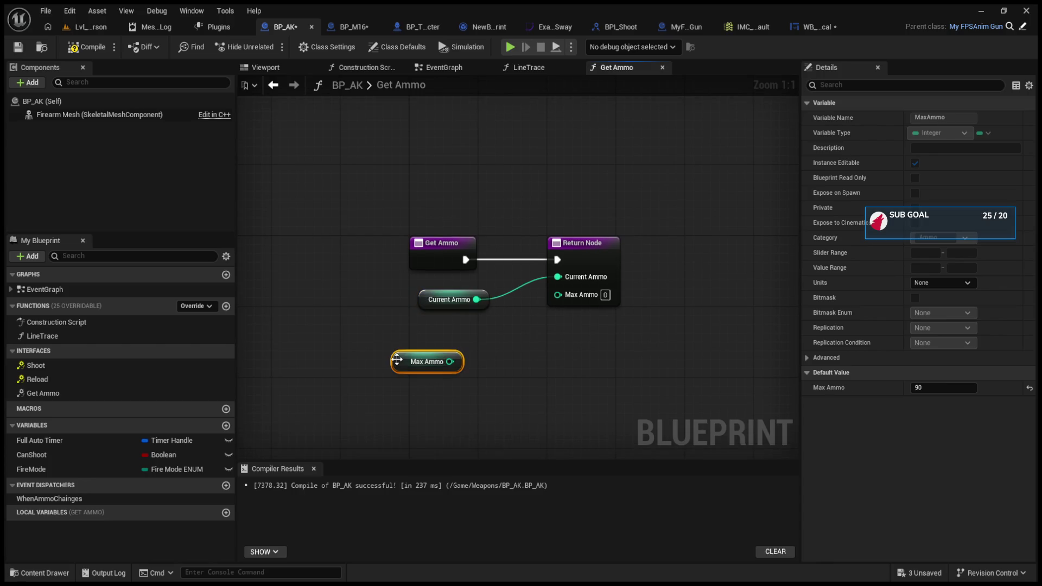
mouse_move(450, 361)
mouse_down()
mouse_move(559, 307)
mouse_move(558, 295)
mouse_up()
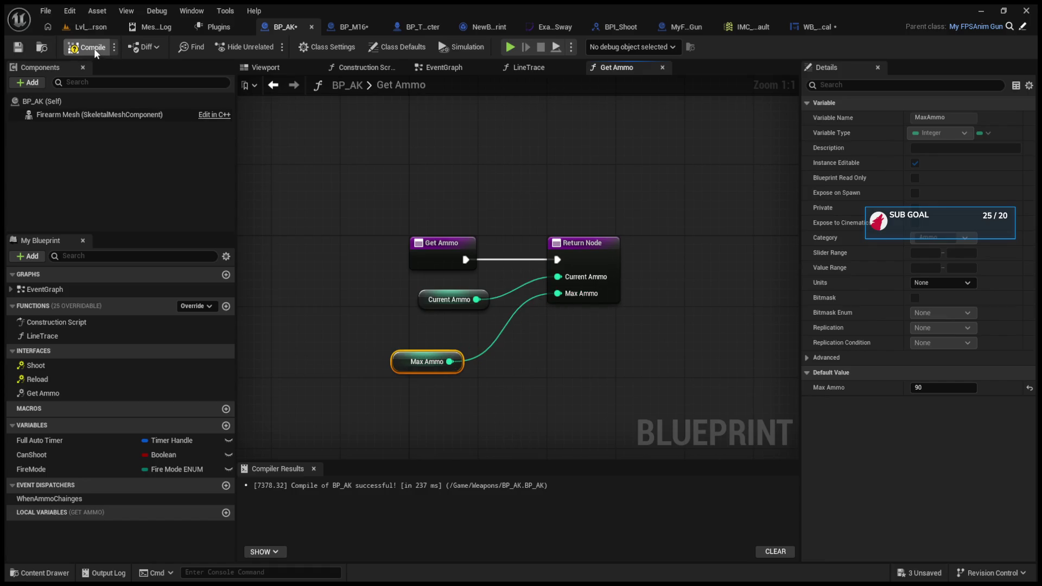
click(99, 26)
Play-test the level to check shooting
click(272, 47)
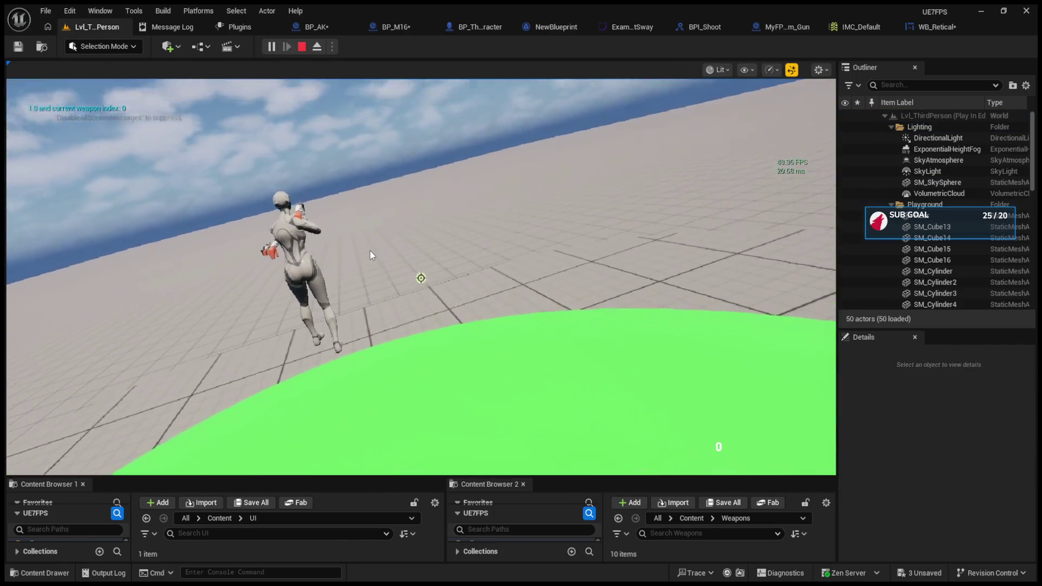
click(369, 249)
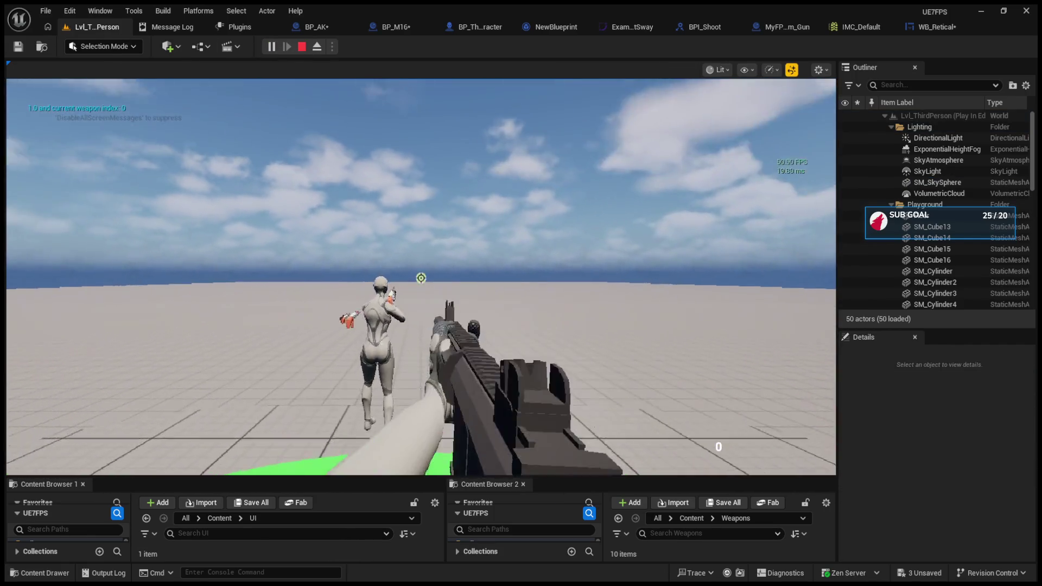
key(Escape)
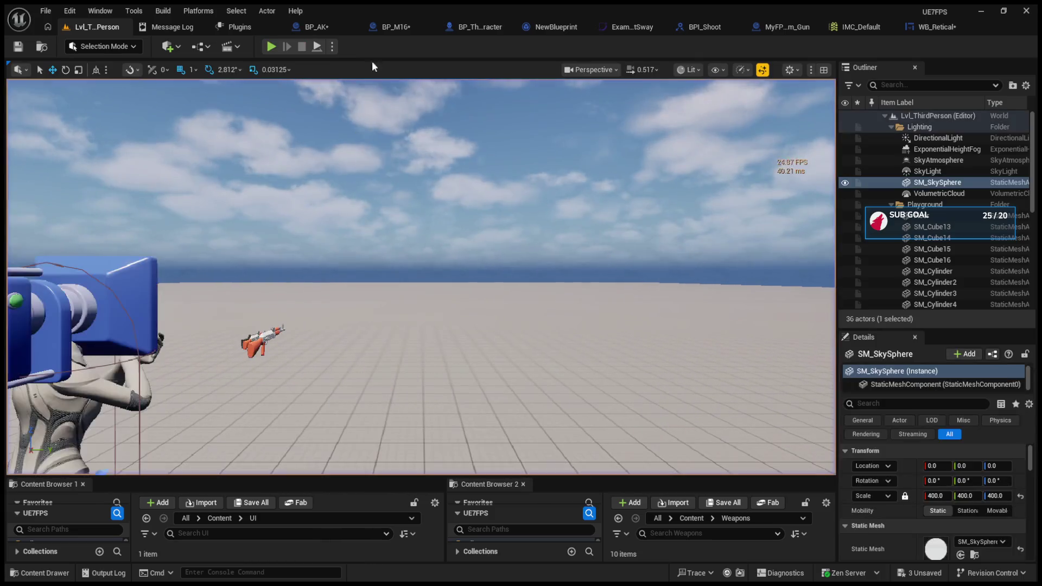
Unhook both SET Current Ammo nodes and wire each SET Is Shooting straight into its Shoot call
click(455, 28)
drag(338, 183, 554, 186)
alt+click(540, 211)
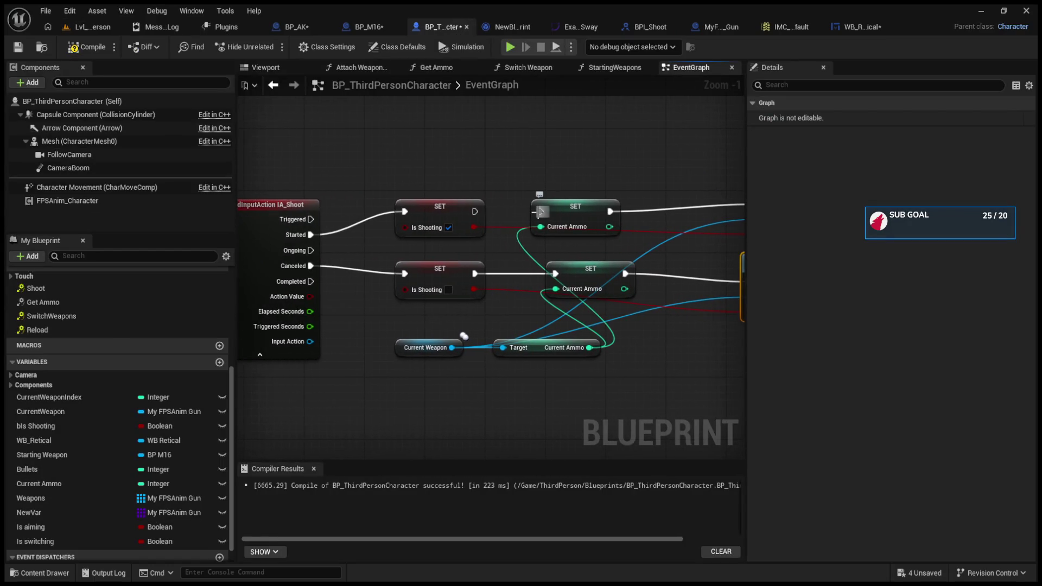
alt+click(610, 211)
alt+click(624, 273)
alt+click(555, 273)
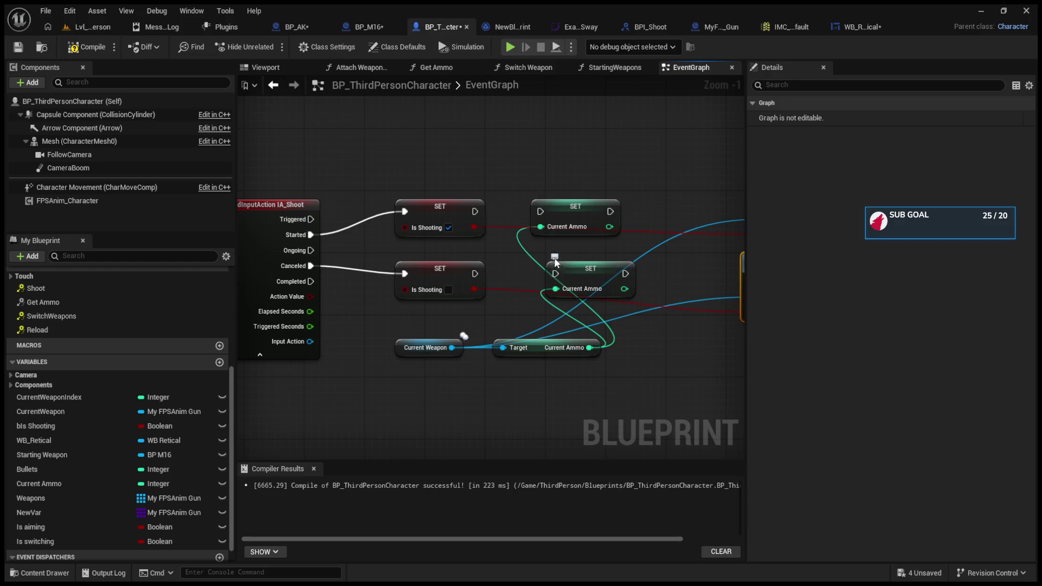
drag(554, 273, 485, 262)
drag(405, 200, 686, 194)
drag(406, 263, 681, 271)
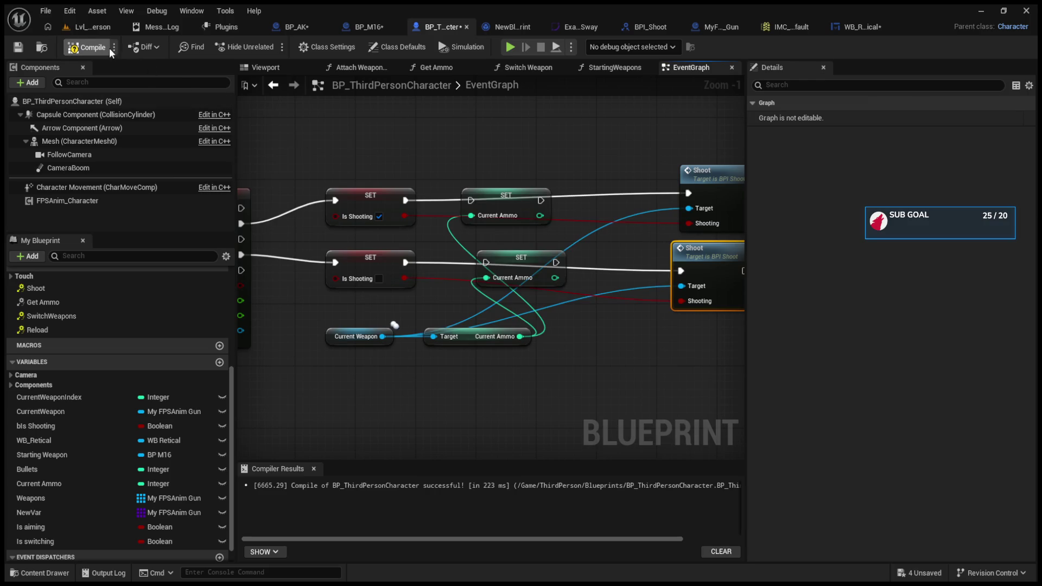
Play-test the level again, then go back to the character's event graph
click(99, 28)
click(271, 46)
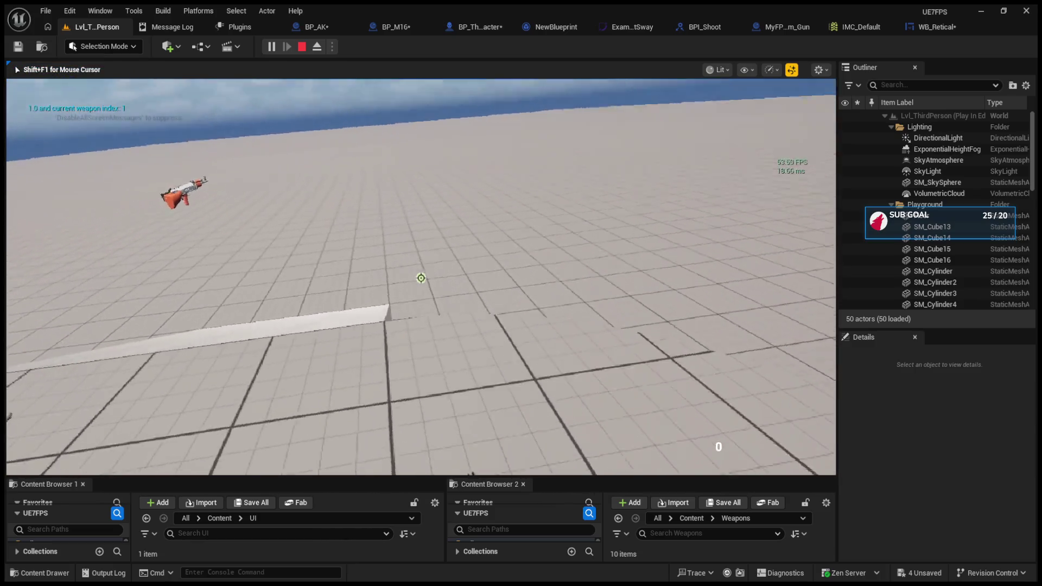
key(Escape)
click(295, 28)
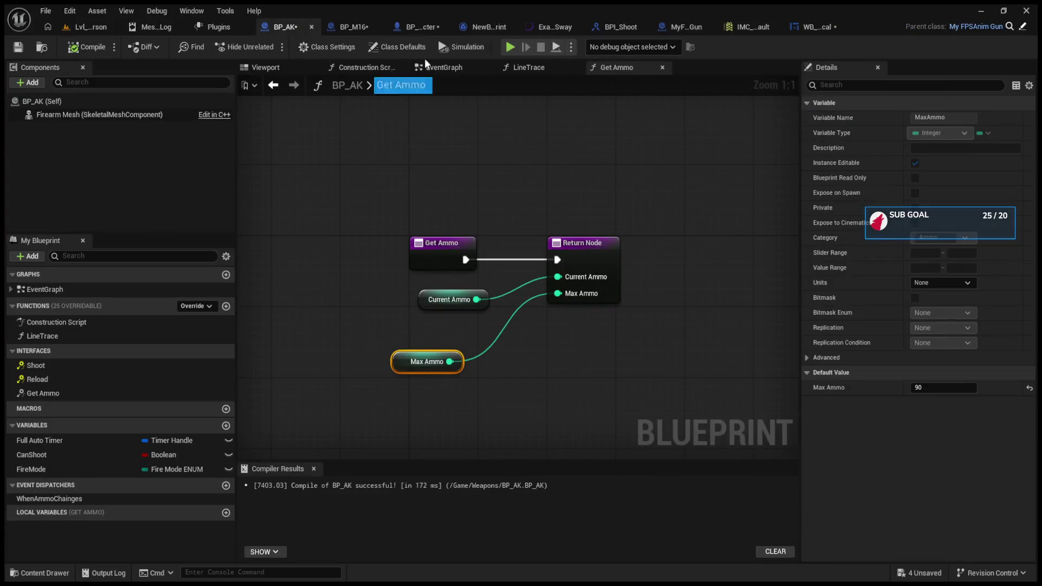
click(353, 27)
click(405, 25)
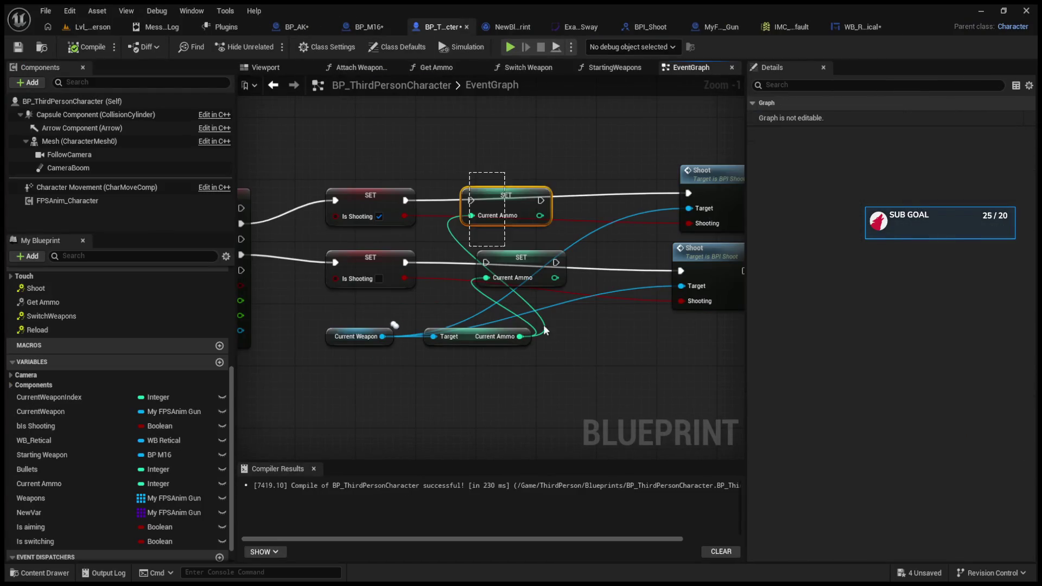
Delete the unused Current Ammo nodes and move the Current Weapon getter and Shoot calls closer
drag(529, 298, 548, 342)
key(Delete)
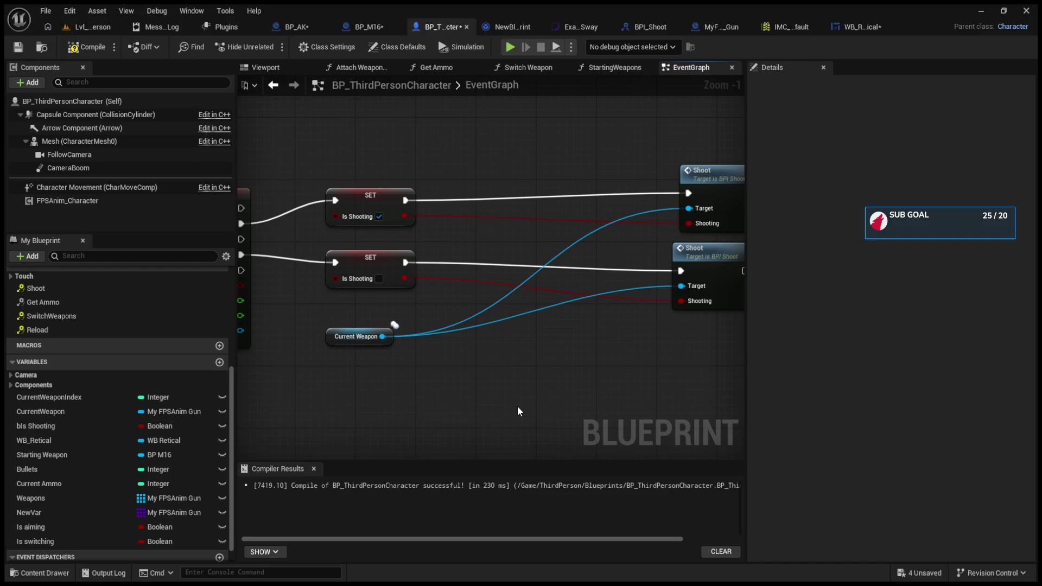
drag(334, 337, 545, 250)
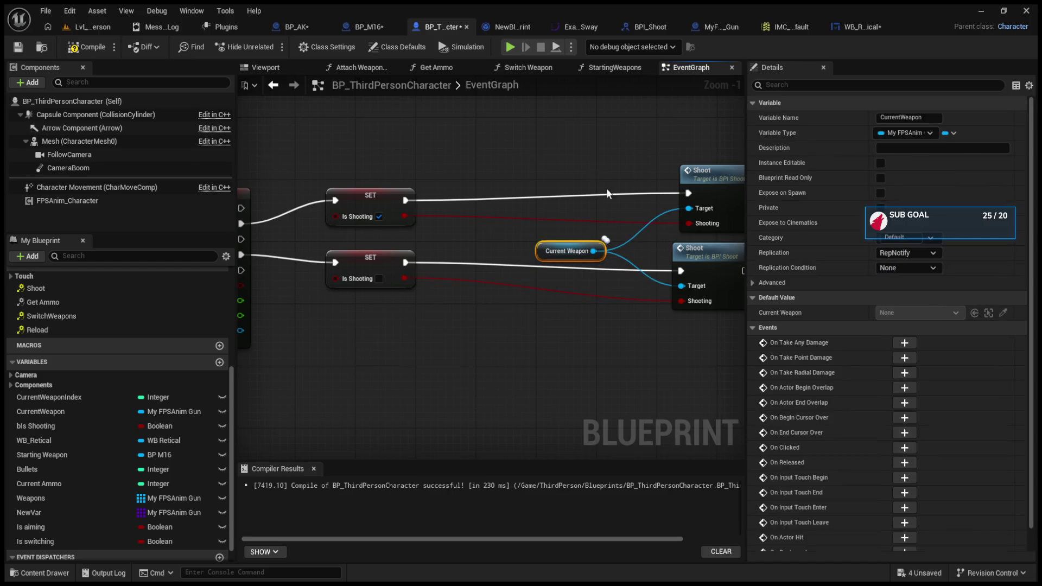
shift+click(721, 270)
shift+click(708, 199)
drag(707, 199, 603, 199)
scroll(461, 228, down, 3)
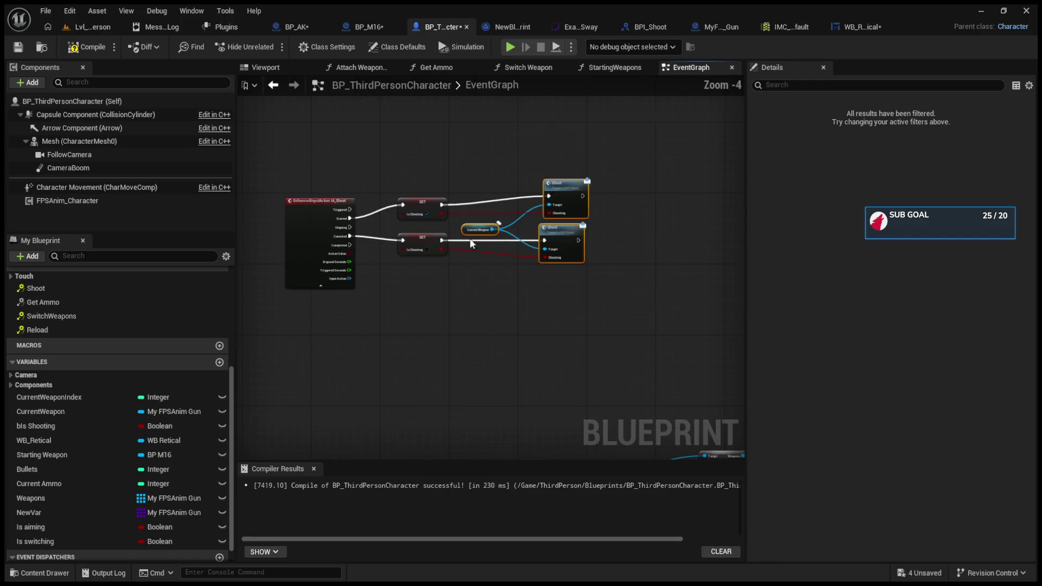
drag(548, 286, 552, 287)
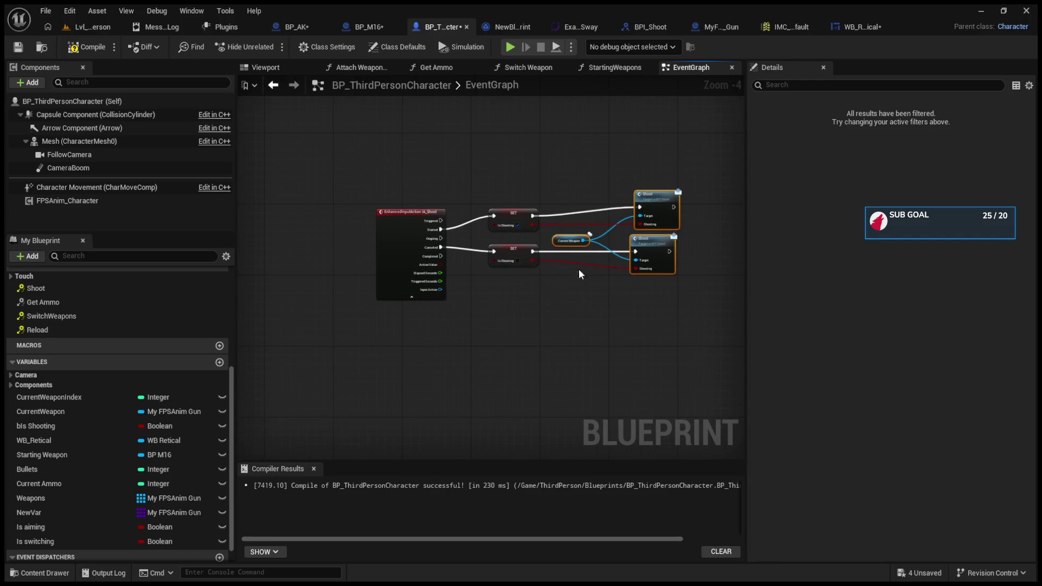
click(863, 27)
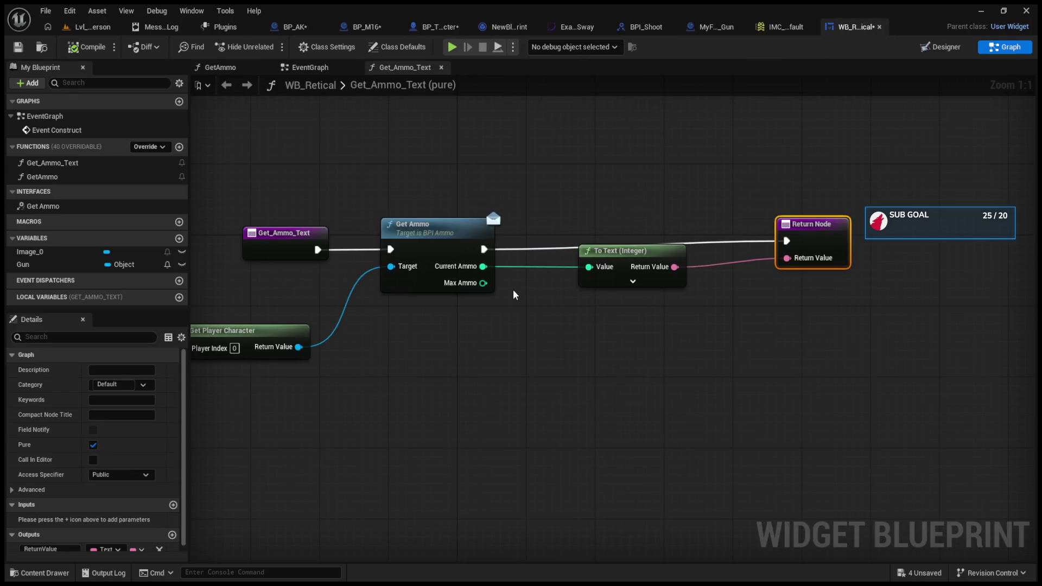
Inspect WB_Retical's Get_Ammo_Text conversion nodes, designer layout and class defaults
drag(513, 293, 549, 292)
click(681, 286)
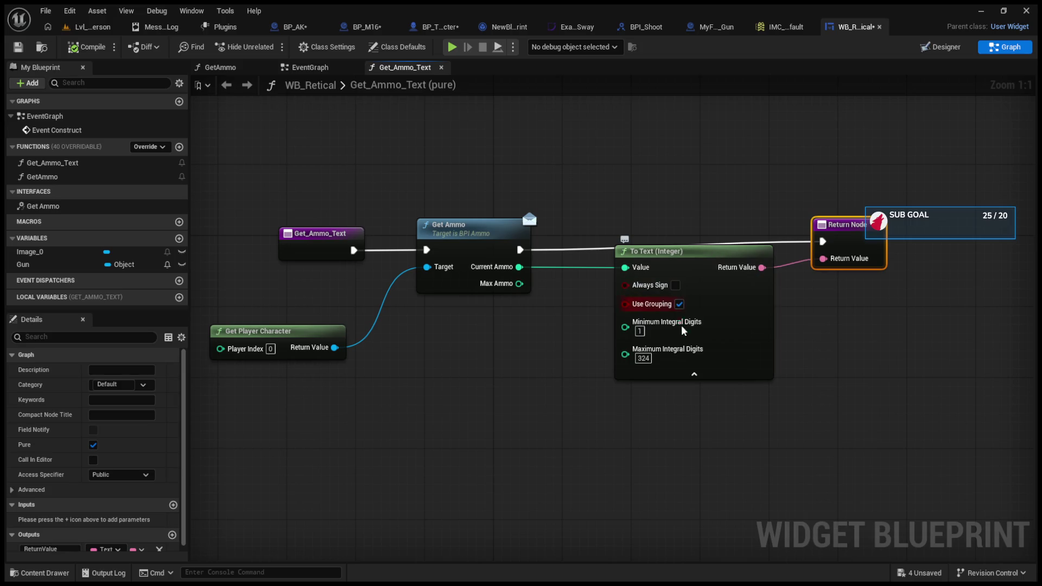
click(693, 376)
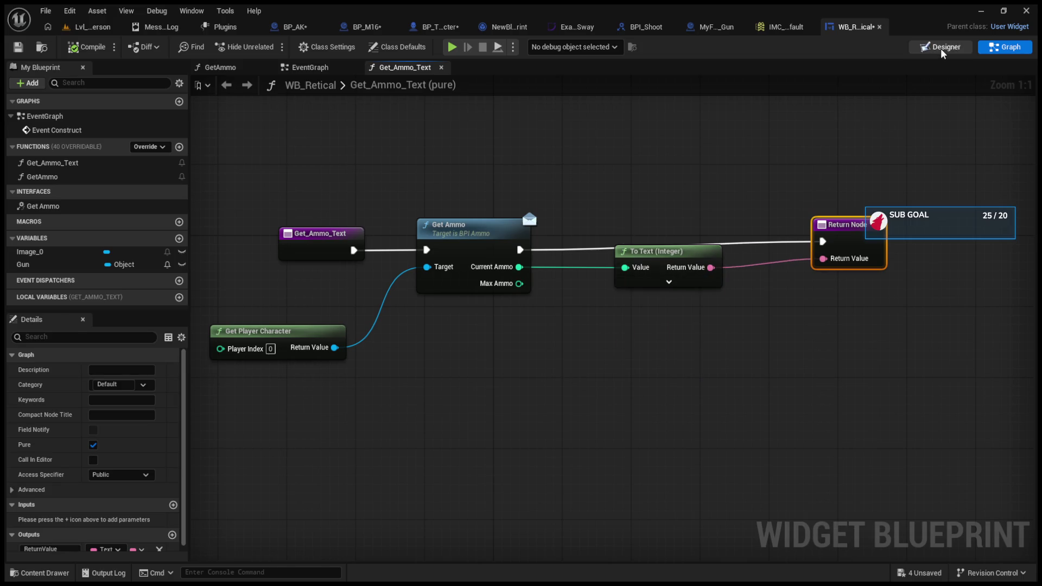
click(941, 49)
click(999, 50)
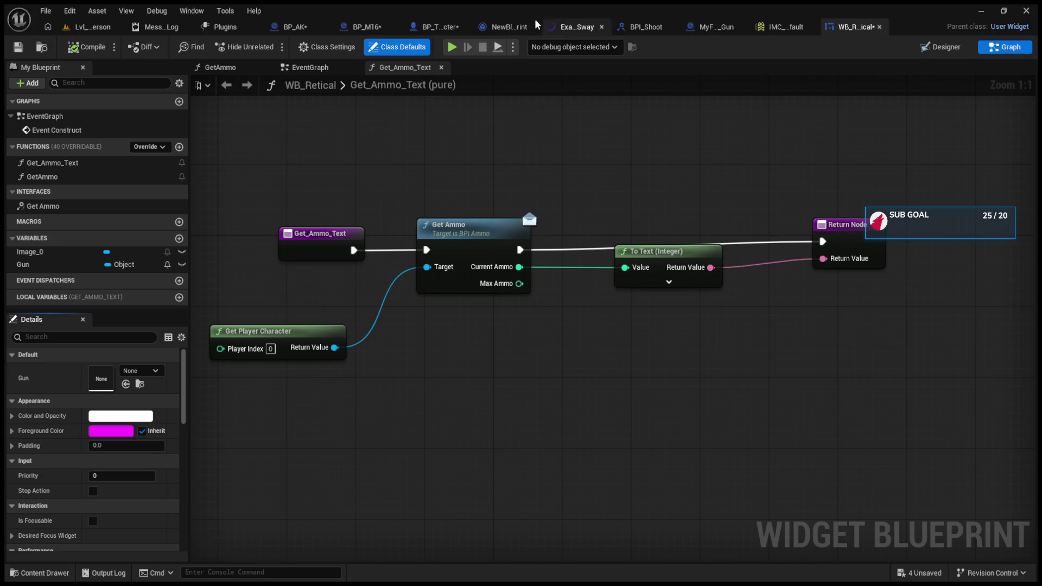
Open the character blueprint's Get Ammo function and select its Current Ammo getter
click(441, 26)
double_click(99, 303)
drag(396, 332, 410, 343)
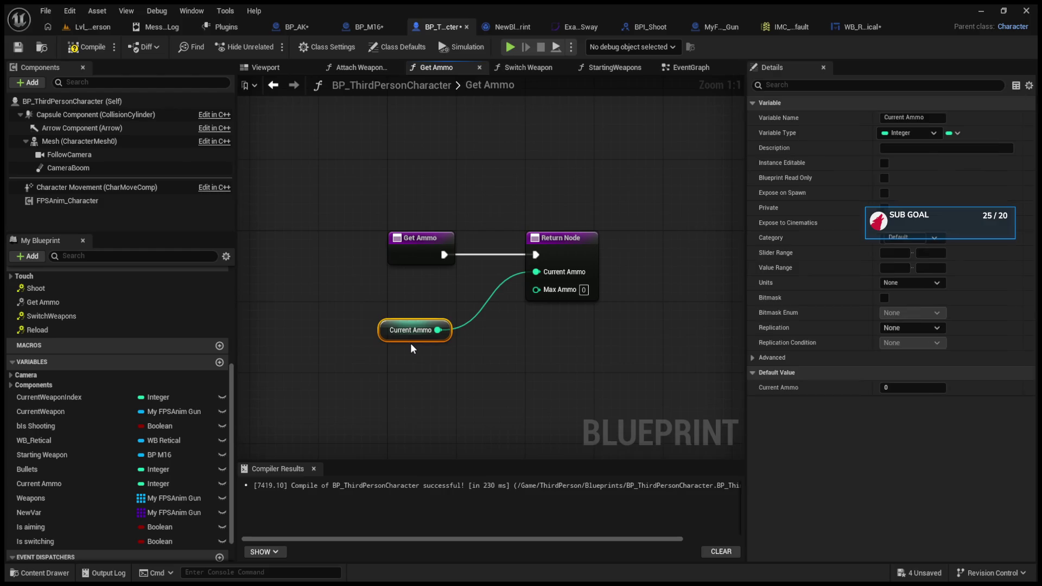
Swap the Current Ammo getter for Current Weapon > Current Ammo on the Return Node, then play the level
key(Delete)
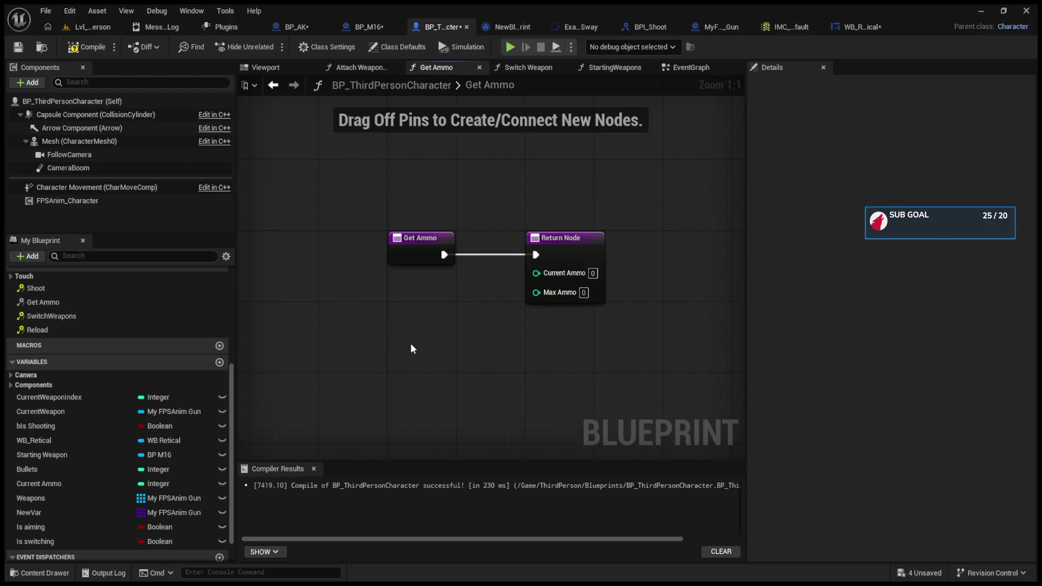
key(Home)
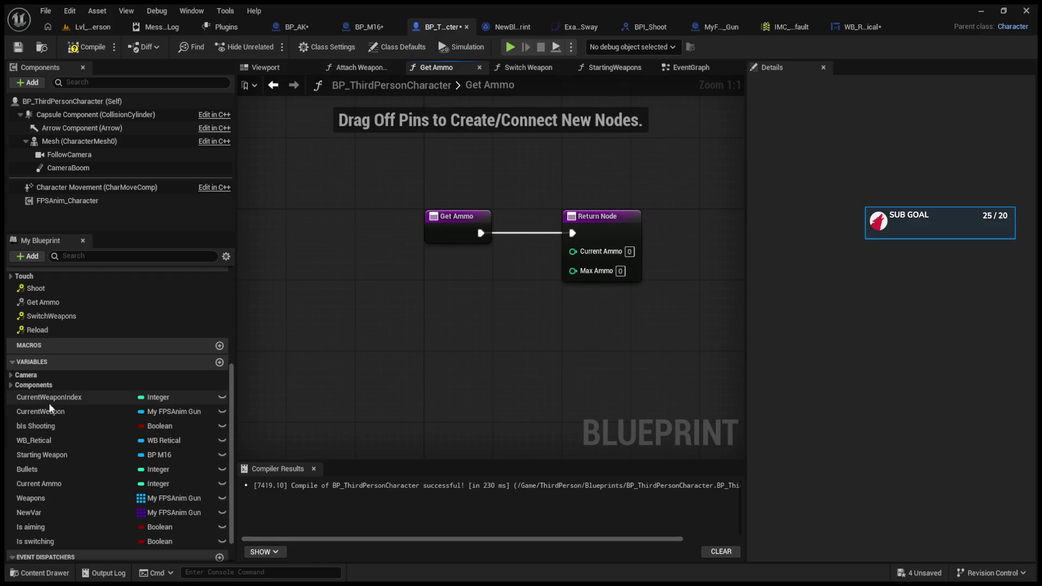
mouse_move(49, 412)
mouse_down()
mouse_move(295, 325)
mouse_move(317, 346)
mouse_move(417, 324)
mouse_move(453, 333)
mouse_up()
key(Delete)
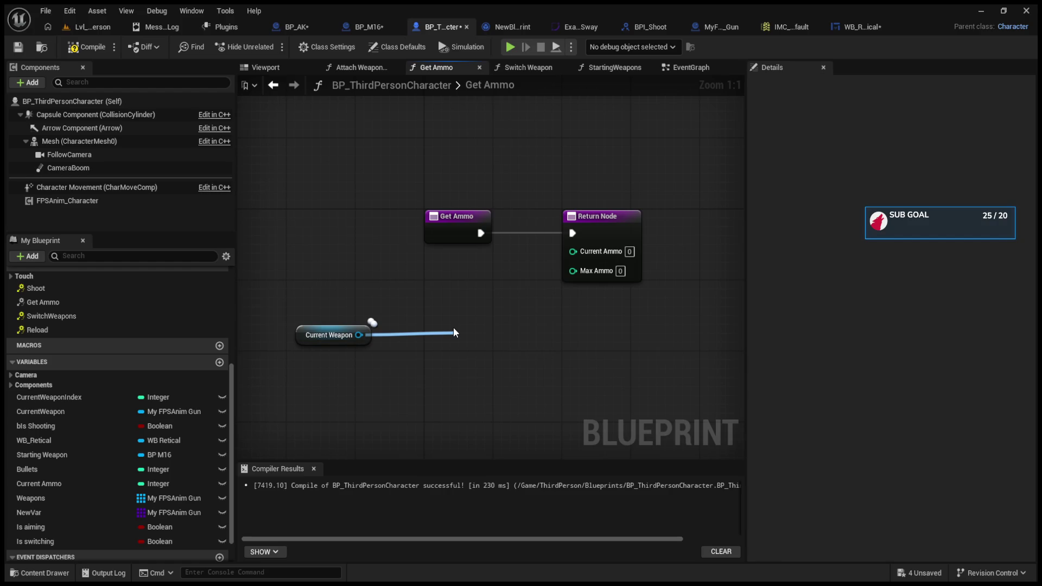
drag(453, 329, 454, 329)
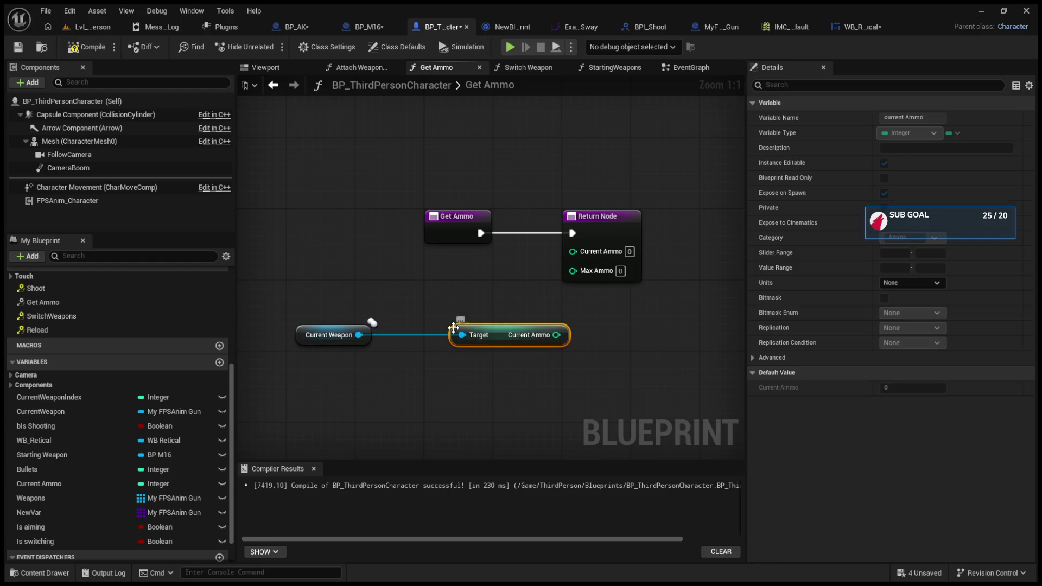
drag(556, 334, 578, 256)
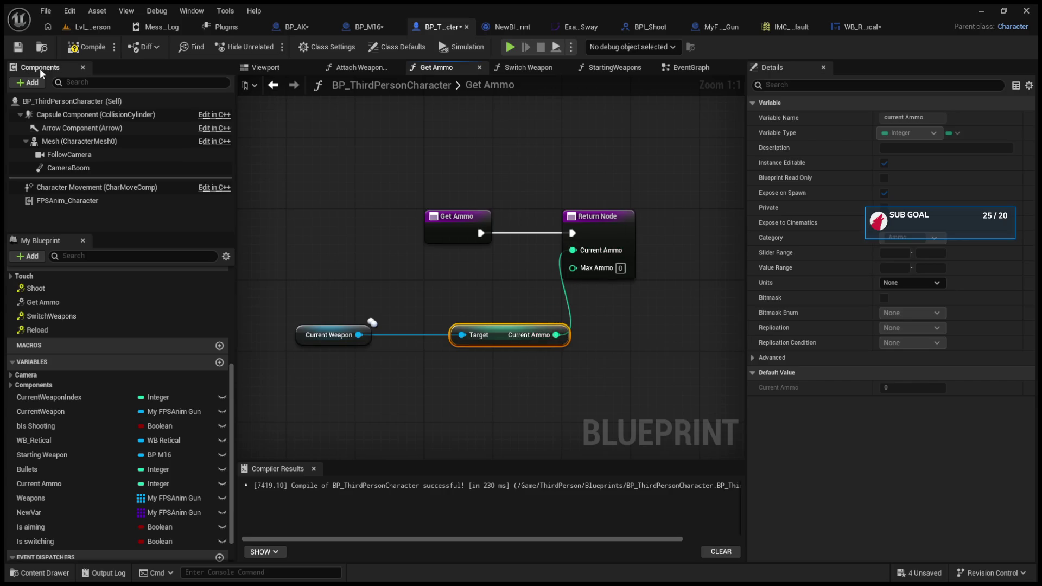
click(90, 31)
click(271, 46)
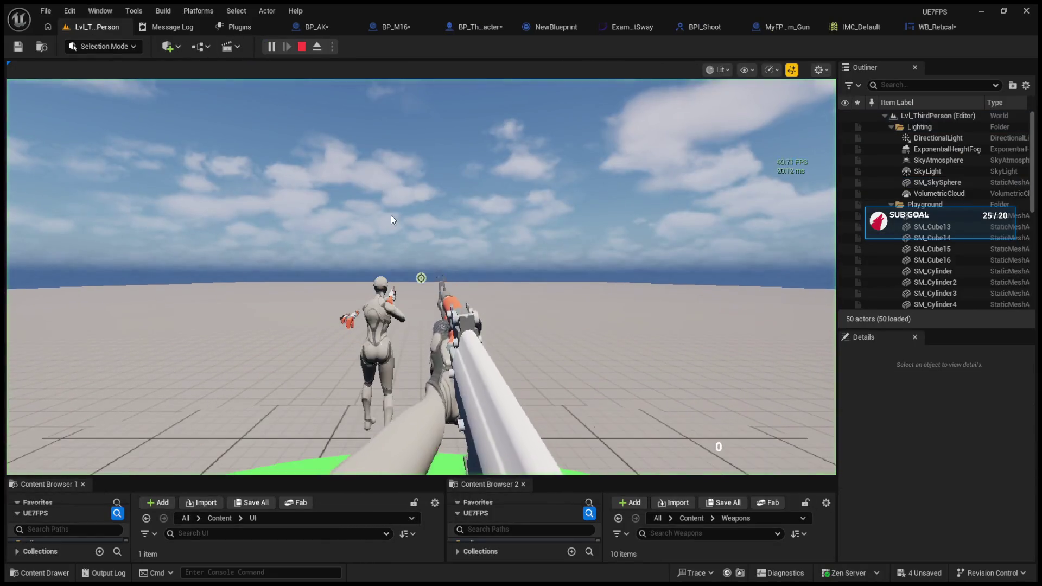
Equip a weapon in the running game, then stop the play session
key(1)
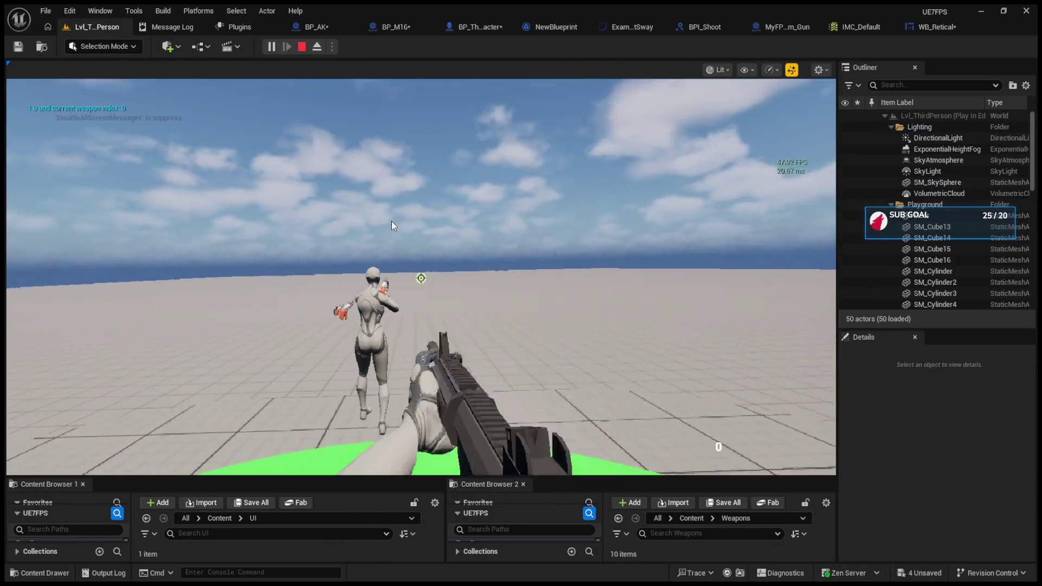
key(Escape)
click(391, 223)
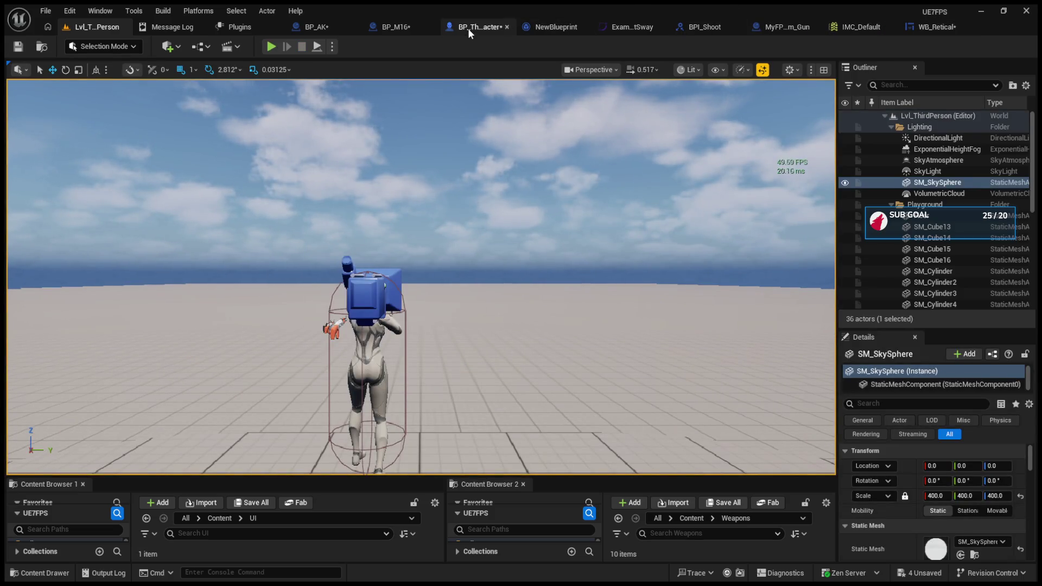
Disconnect the return's Current Ammo, enter a fixed 10, and play-test the HUD counter
click(503, 25)
alt+click(556, 334)
text(10)
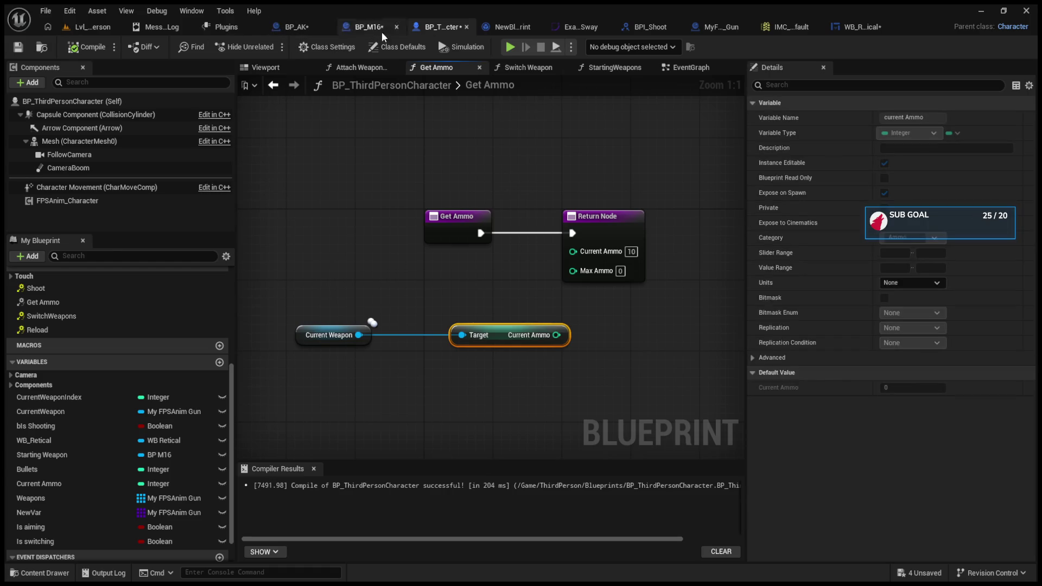
click(88, 26)
click(272, 45)
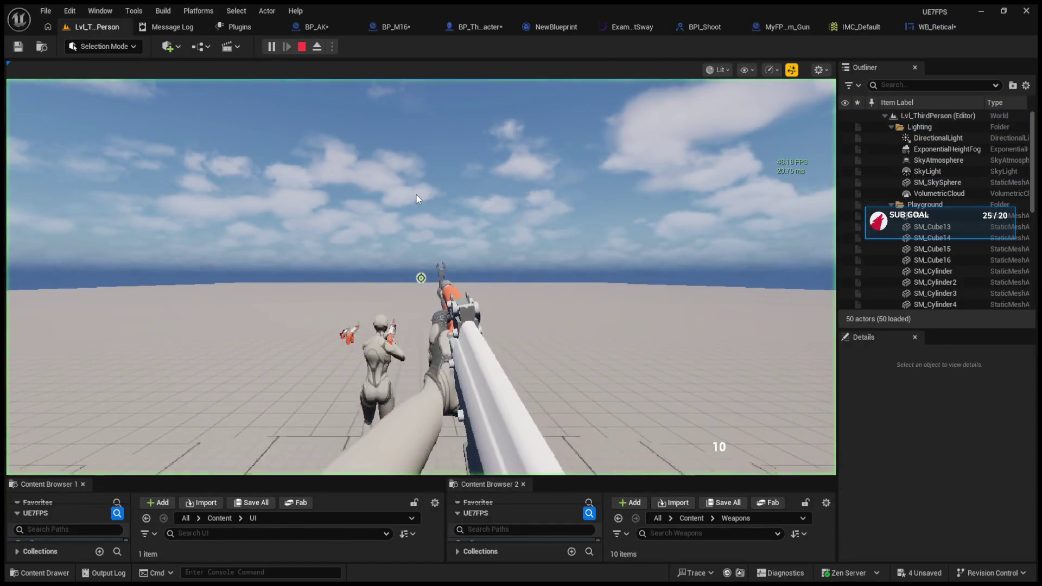
key(Escape)
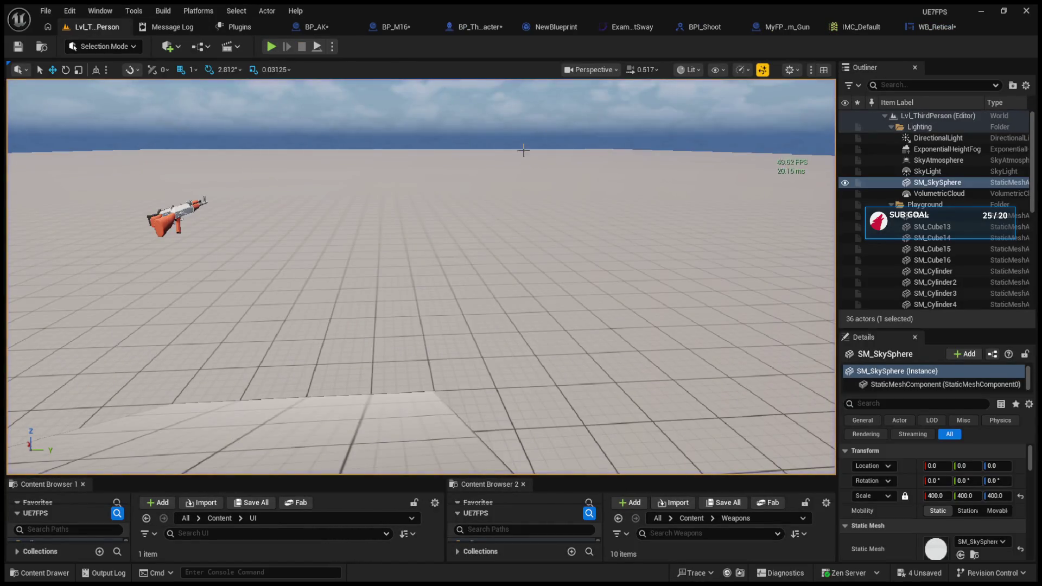
click(466, 30)
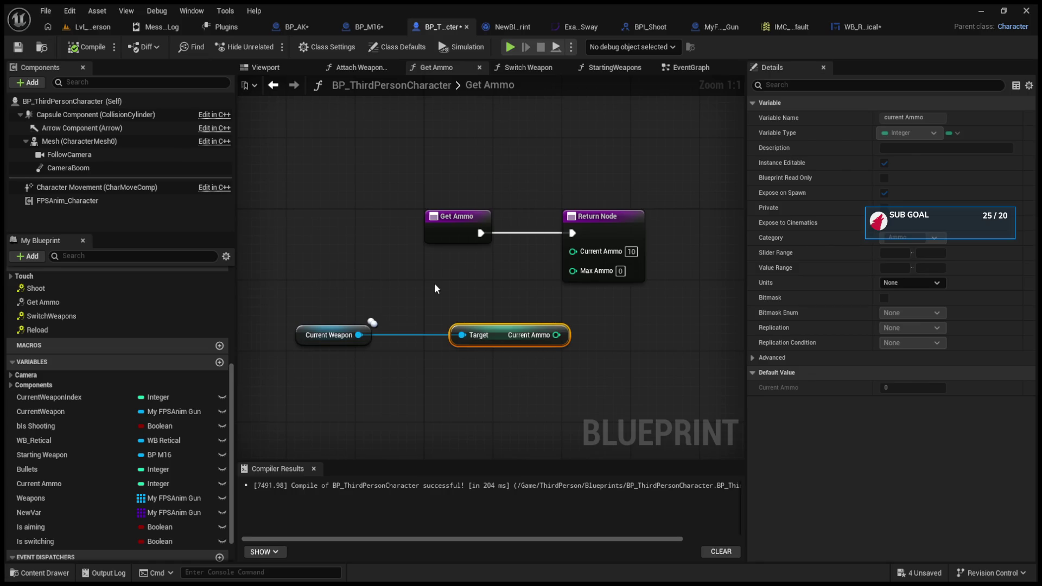
In StartingWeapons, replace the Current Ammo wire's reroute point with a new, lower one
click(675, 72)
scroll(565, 214, down, 1)
mouse_move(565, 214)
mouse_down()
mouse_move(670, 204)
mouse_move(413, 219)
mouse_move(350, 244)
mouse_up()
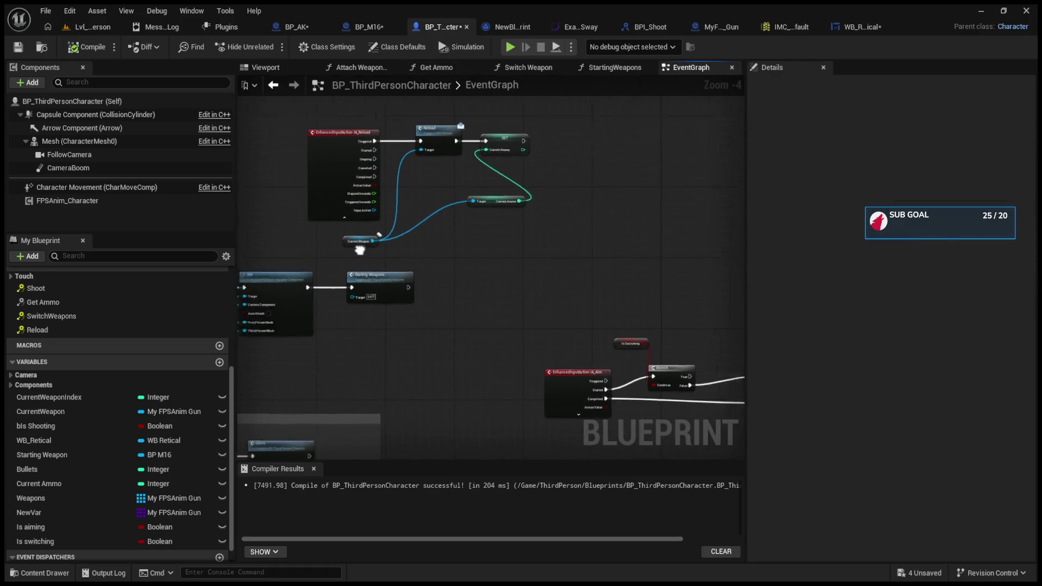
scroll(454, 315, up, 1)
scroll(548, 338, up, 2)
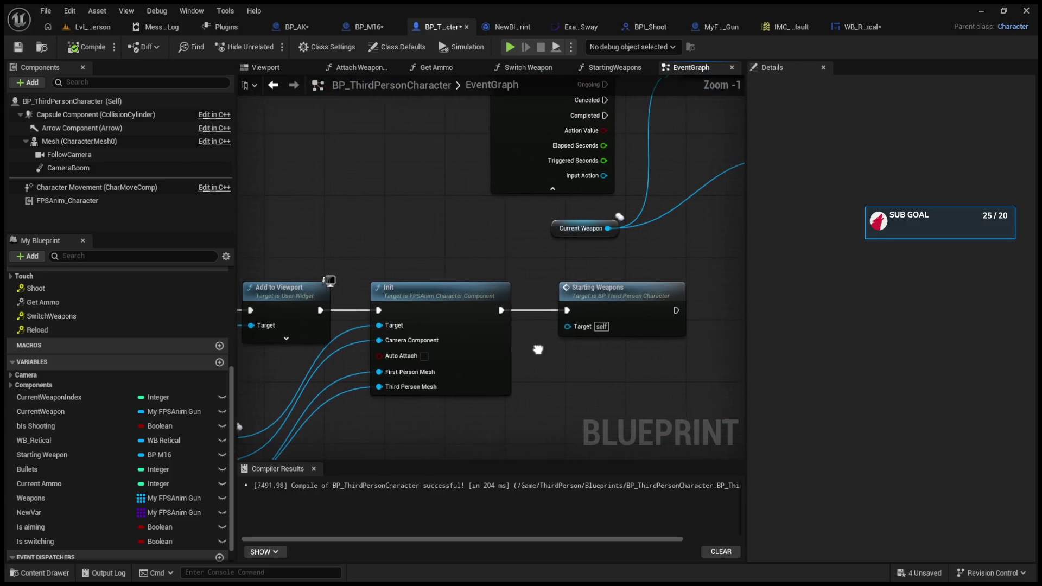
double_click(617, 290)
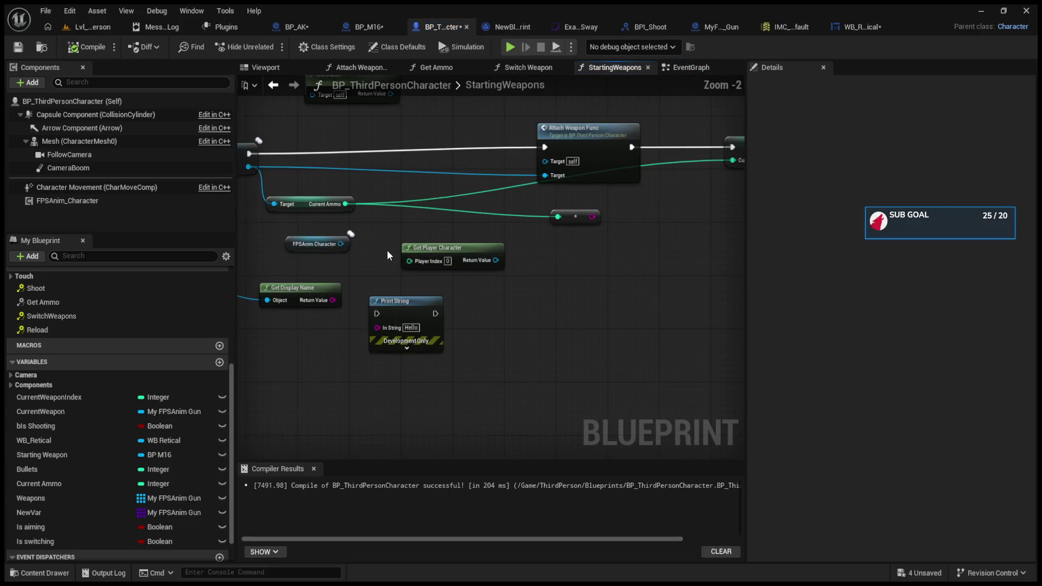
click(559, 253)
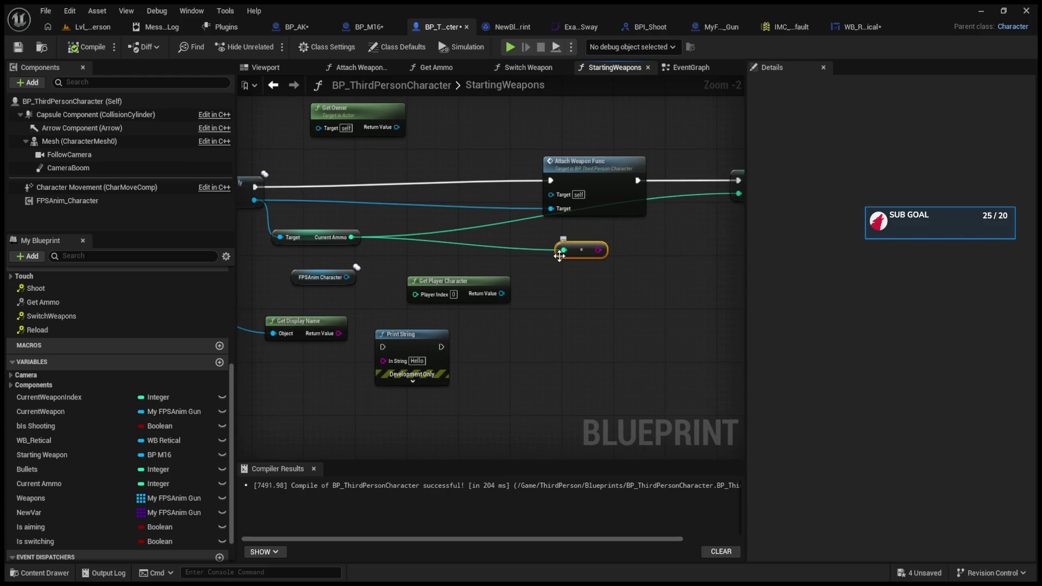
key(Delete)
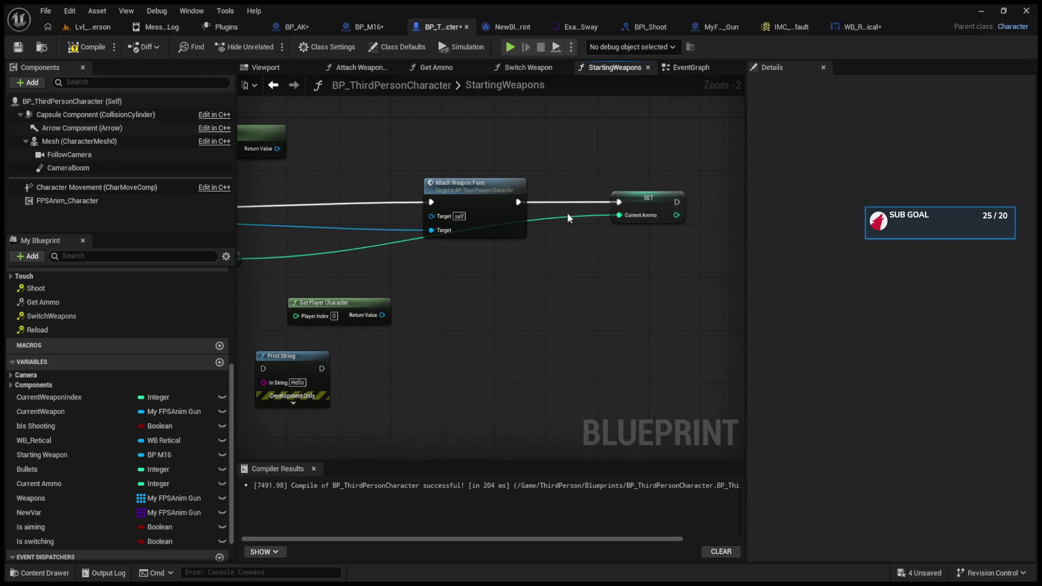
double_click(562, 217)
mouse_move(567, 219)
mouse_down()
mouse_move(551, 249)
mouse_move(489, 268)
mouse_move(442, 262)
mouse_move(320, 277)
mouse_move(413, 269)
mouse_up()
Set the Current Ammo variable's Replication to Replicated
click(622, 208)
mouse_move(557, 250)
mouse_down()
mouse_move(607, 263)
mouse_move(547, 265)
mouse_up()
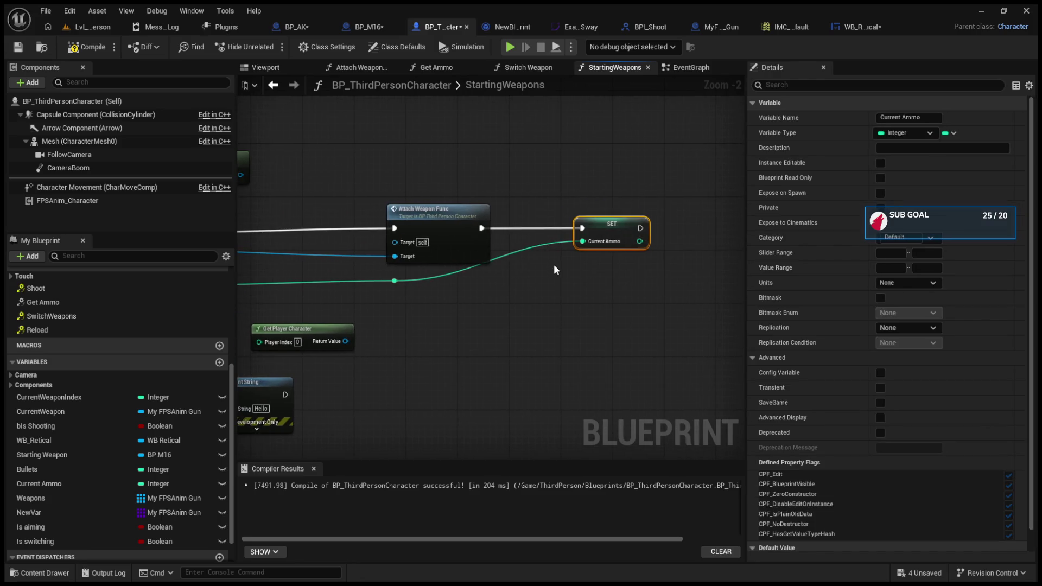
click(907, 328)
click(900, 350)
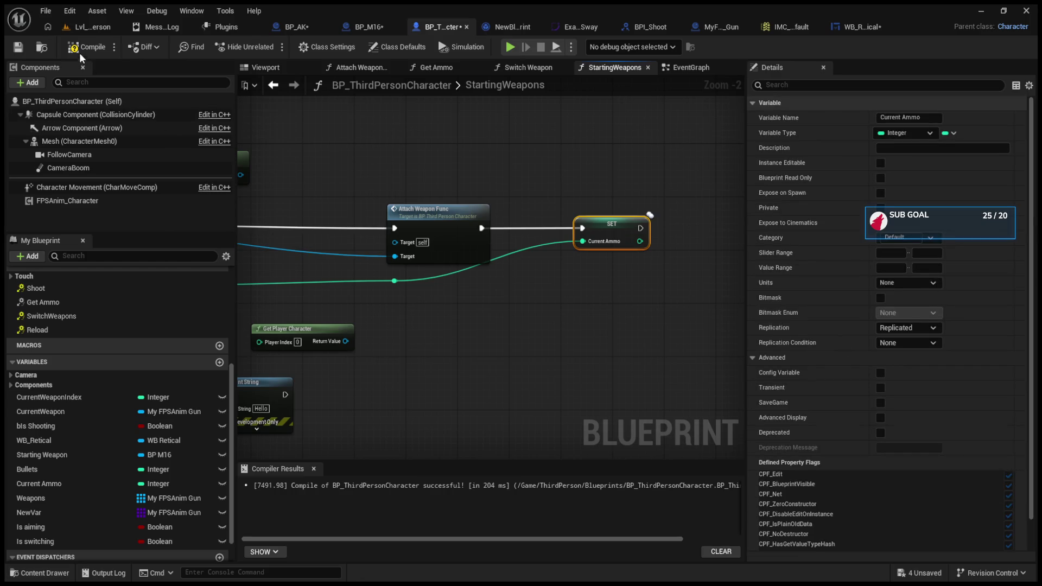
click(87, 30)
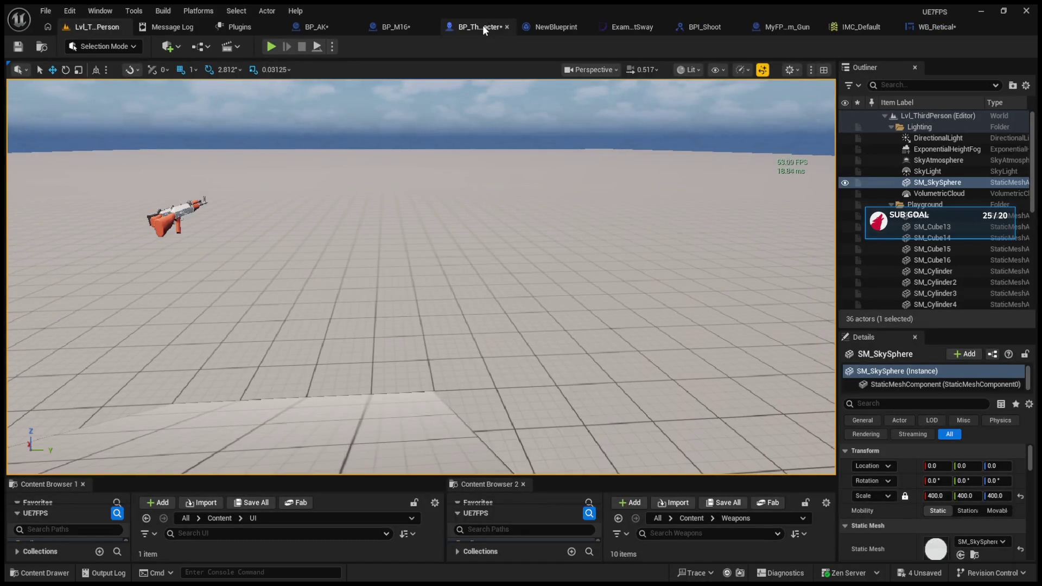
In Get Ammo, wire the current weapon's Current Ammo into the returned Current Ammo
click(483, 26)
click(456, 67)
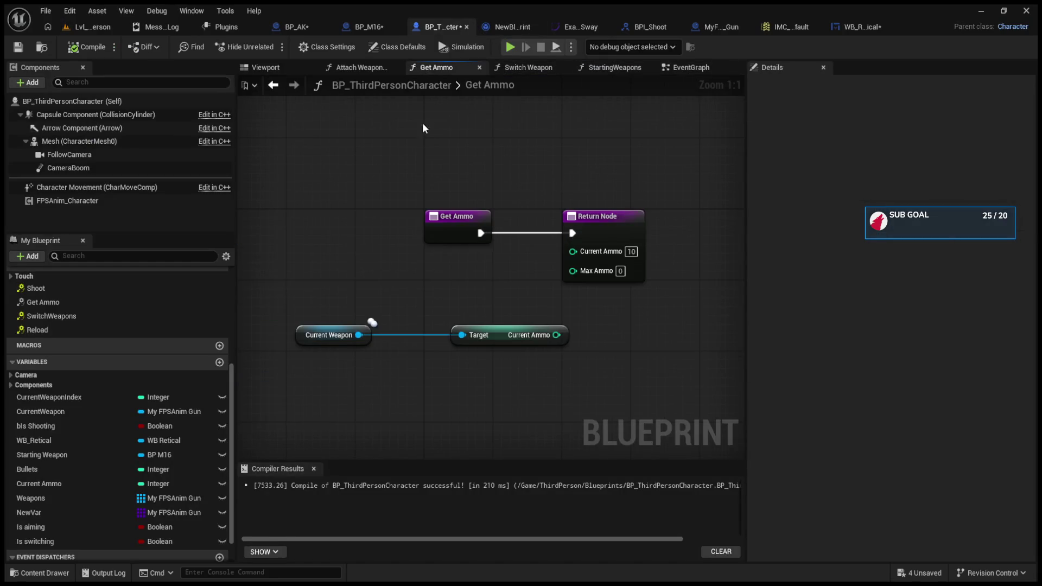
click(572, 254)
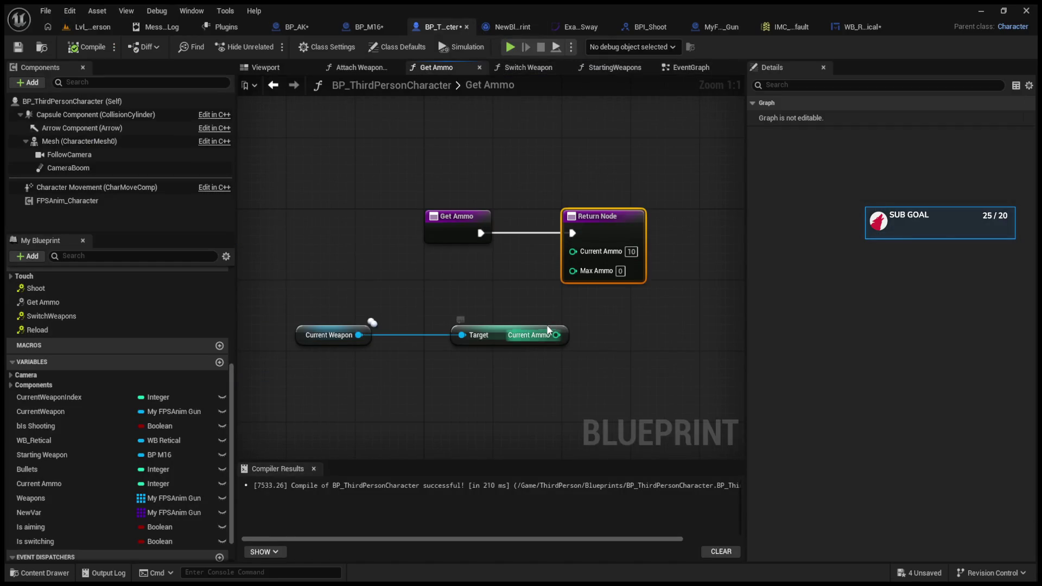
click(529, 334)
drag(556, 335, 574, 251)
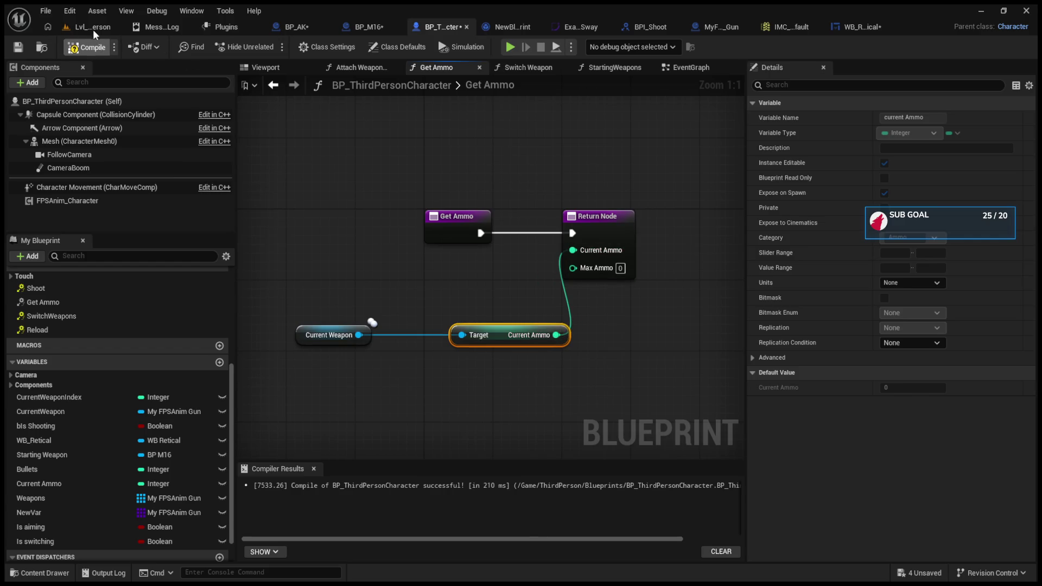
Play-test with Alt+P: switch weapons, fire at the green cylinder, reload and fire again
key(alt+p)
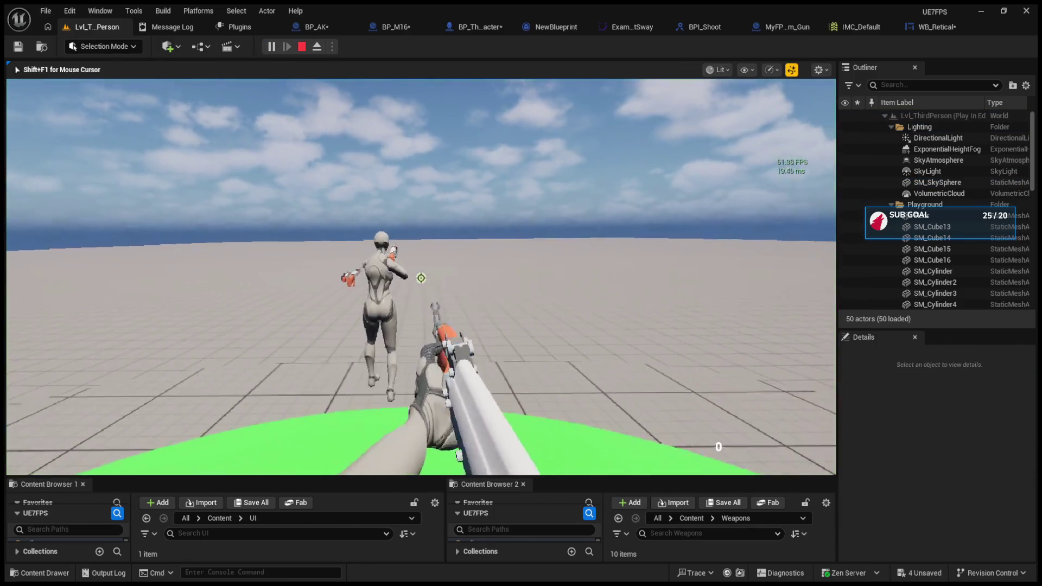
key(1)
mouse_move(420, 277)
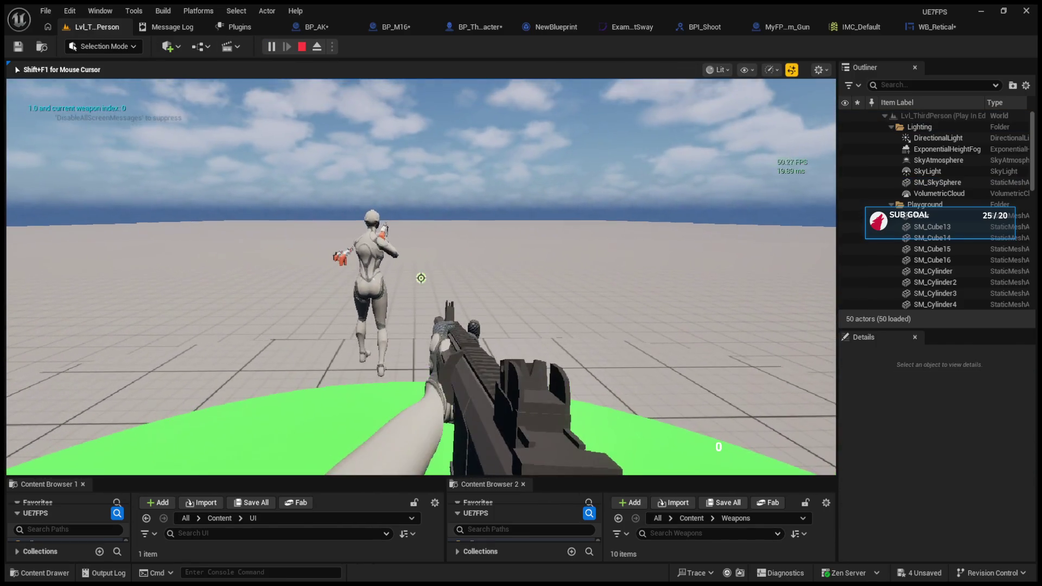
drag(420, 278, 420, 278)
key(r)
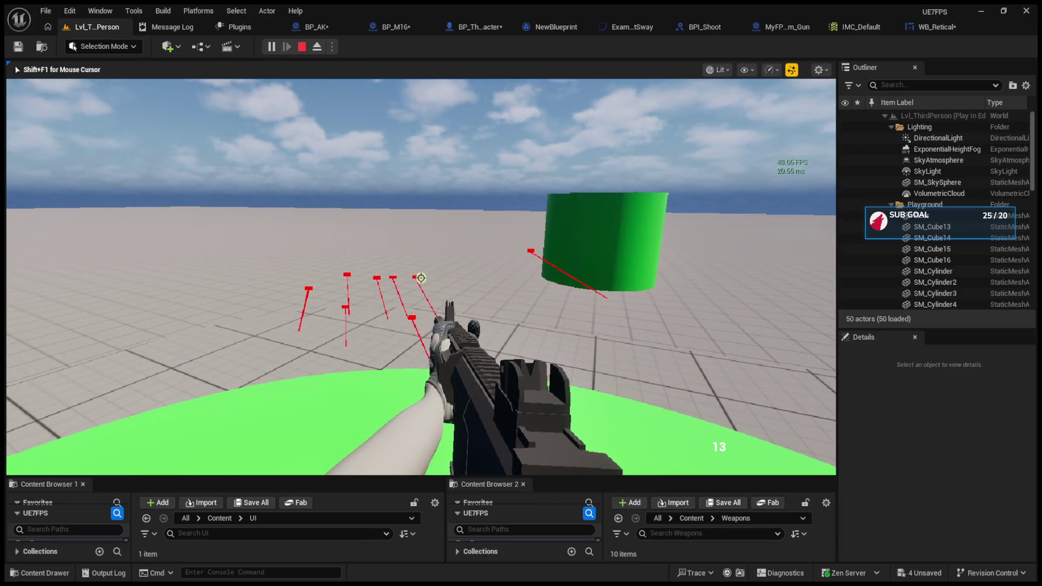
click(420, 278)
key(Escape)
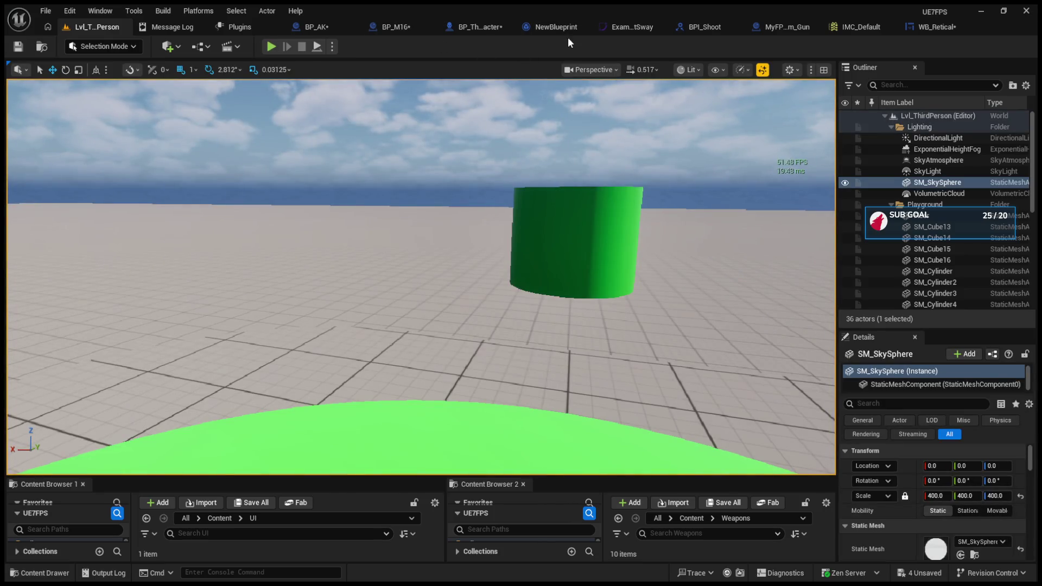
click(778, 31)
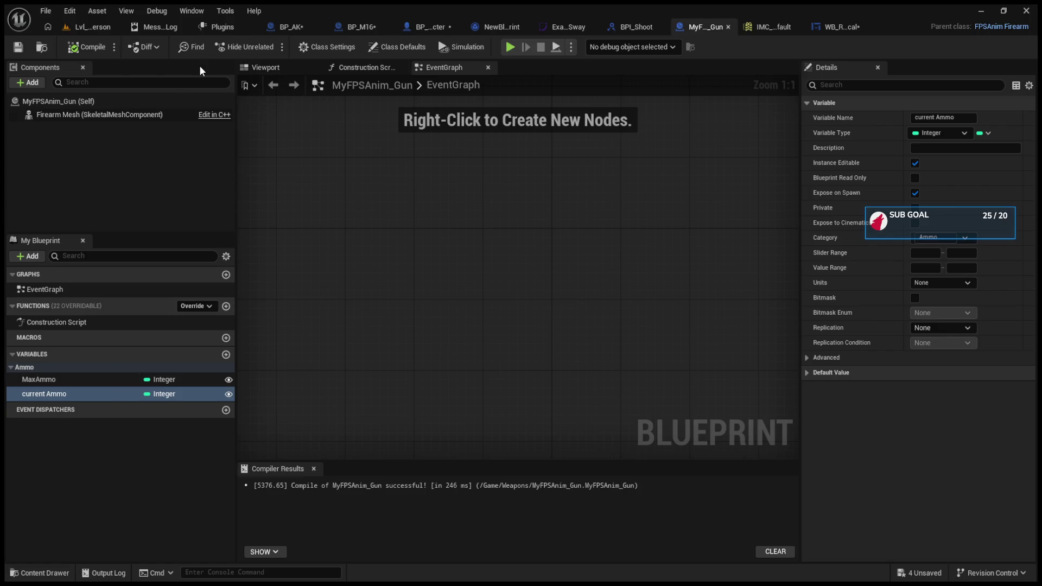
Replace Get Ammo's weapon nodes with the renamed char Current Ammo variable, replication None
click(425, 25)
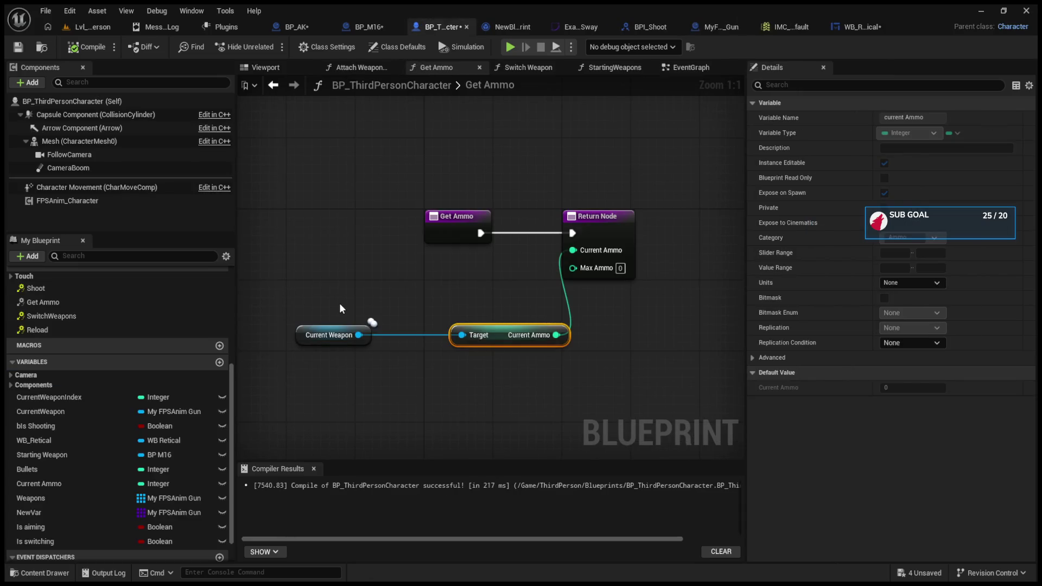
drag(318, 301, 552, 398)
key(Delete)
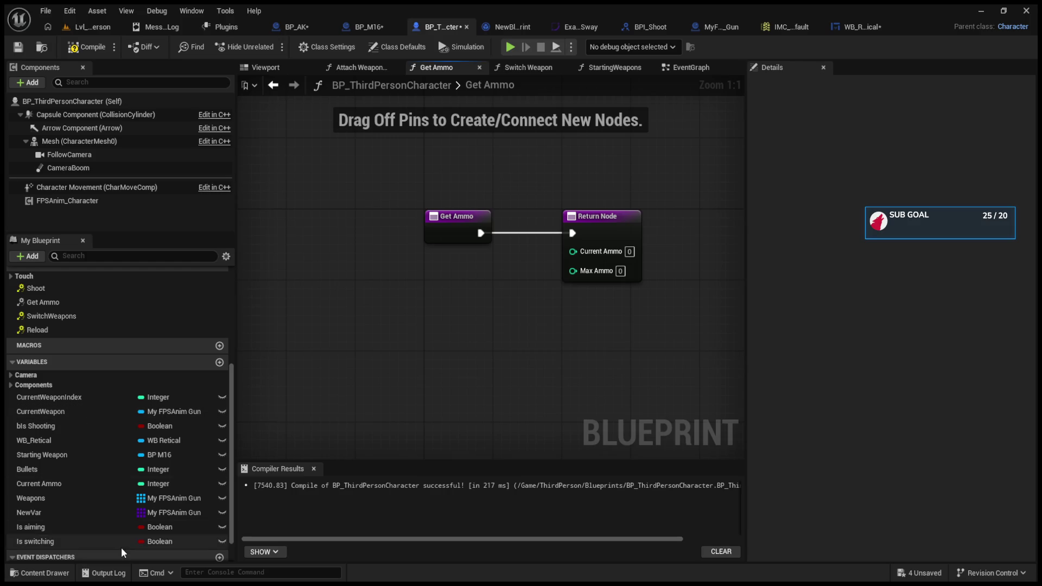
click(82, 488)
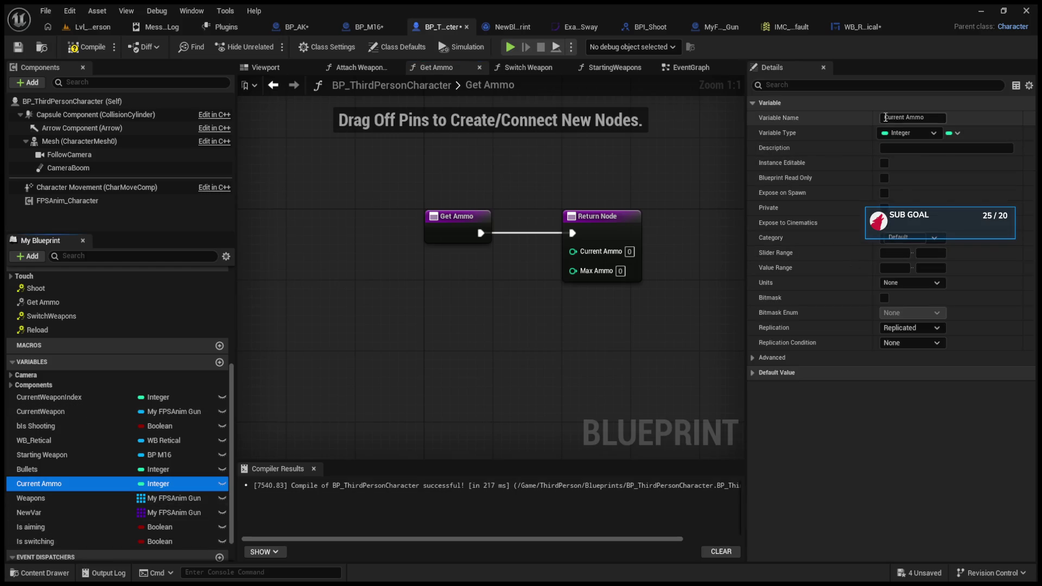
text(char)
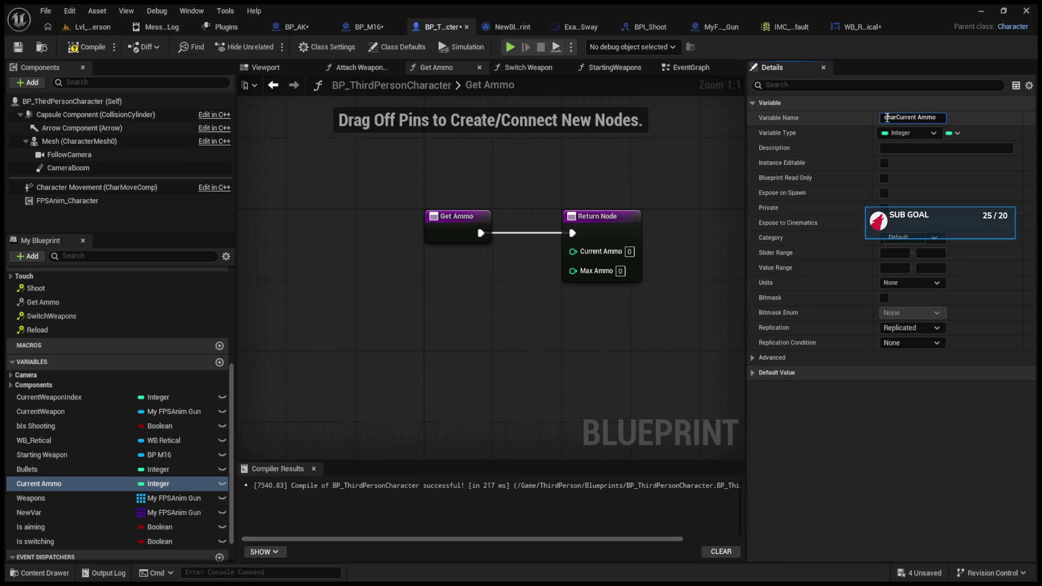
key(Return)
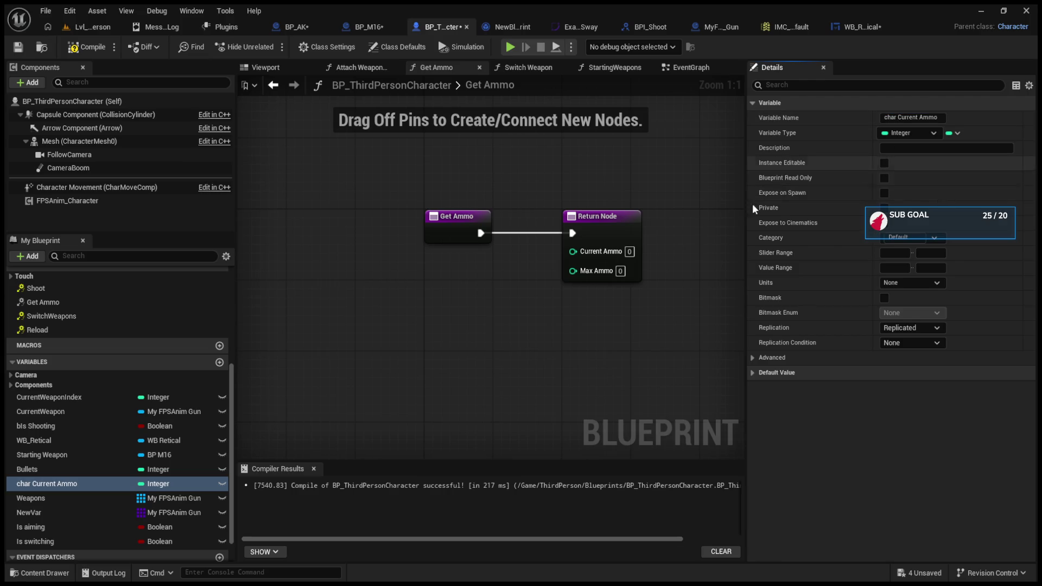
mouse_move(86, 484)
mouse_down()
mouse_move(587, 246)
mouse_move(470, 274)
mouse_up()
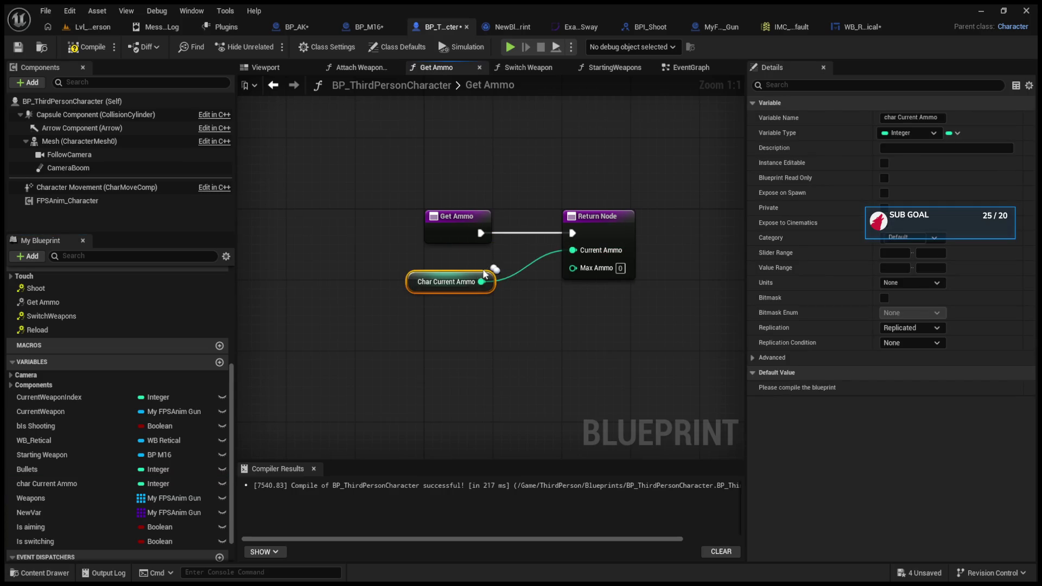
click(906, 343)
click(87, 47)
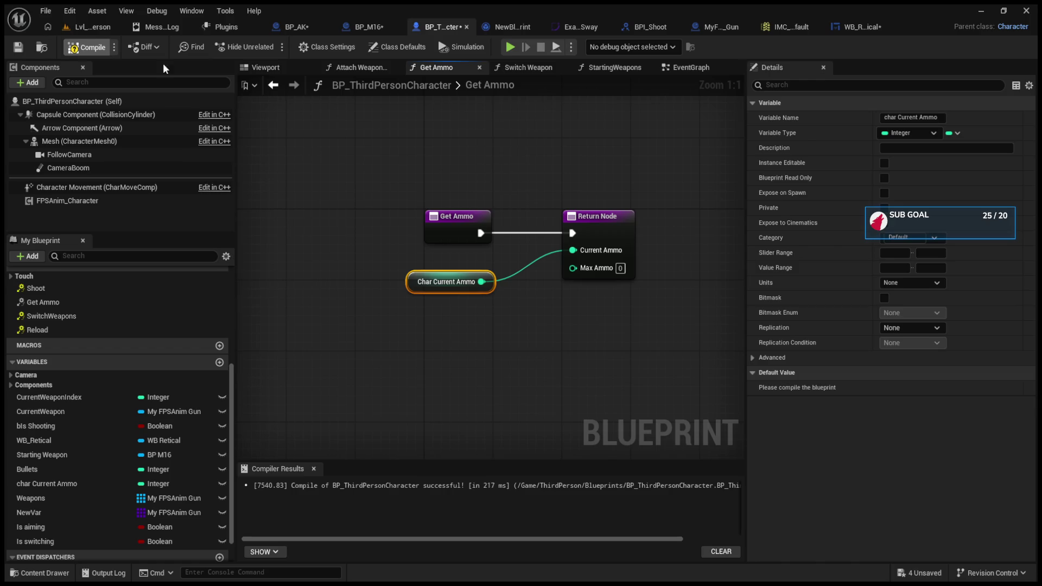
Open StartingWeapons from the EventGraph and locate the SET Char Current Ammo and SET w/ Notify nodes
click(682, 69)
click(543, 313)
double_click(543, 313)
click(618, 231)
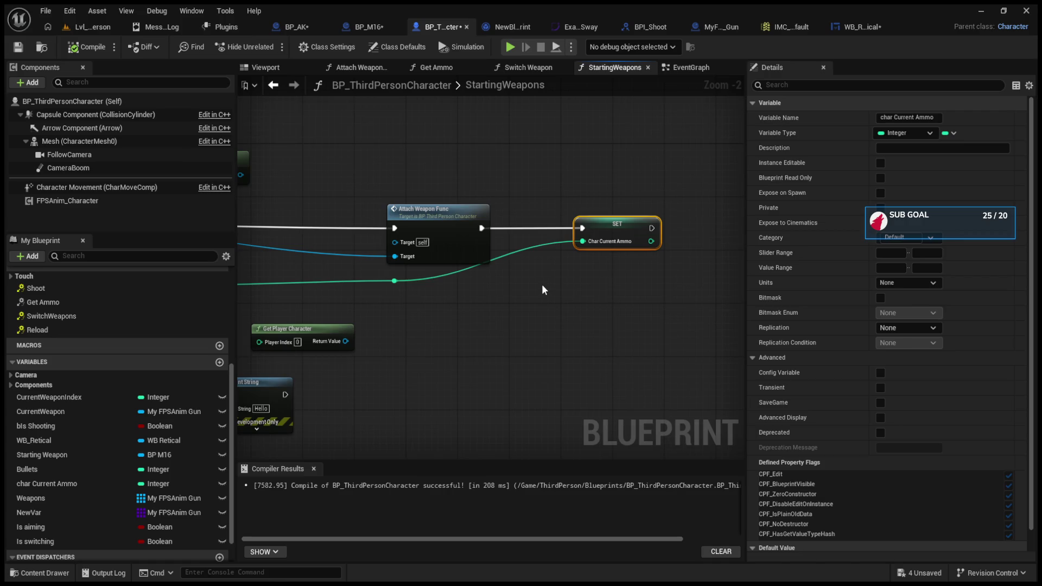
drag(540, 285, 454, 244)
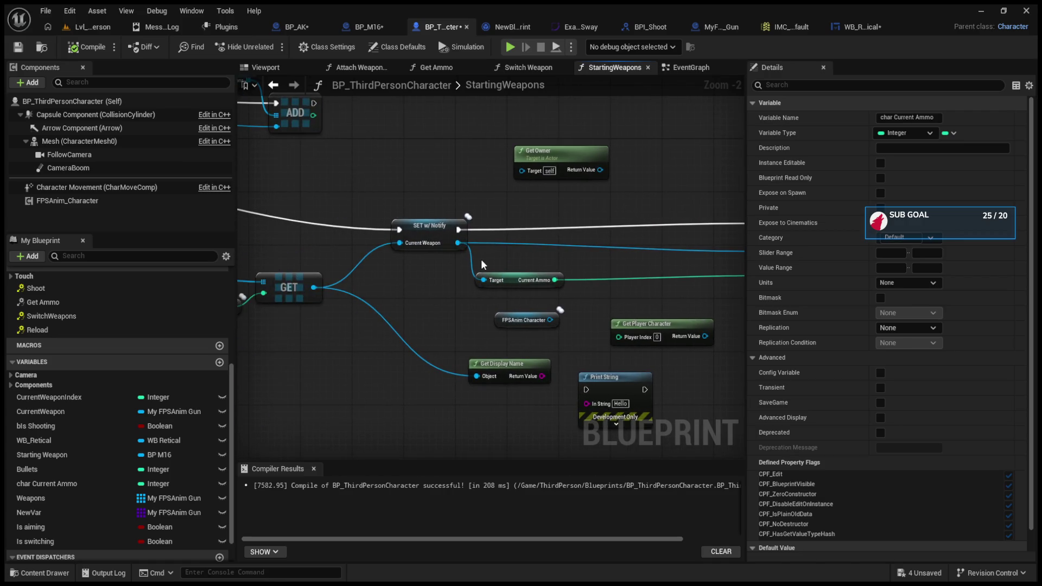
click(423, 228)
scroll(425, 232, up, 2)
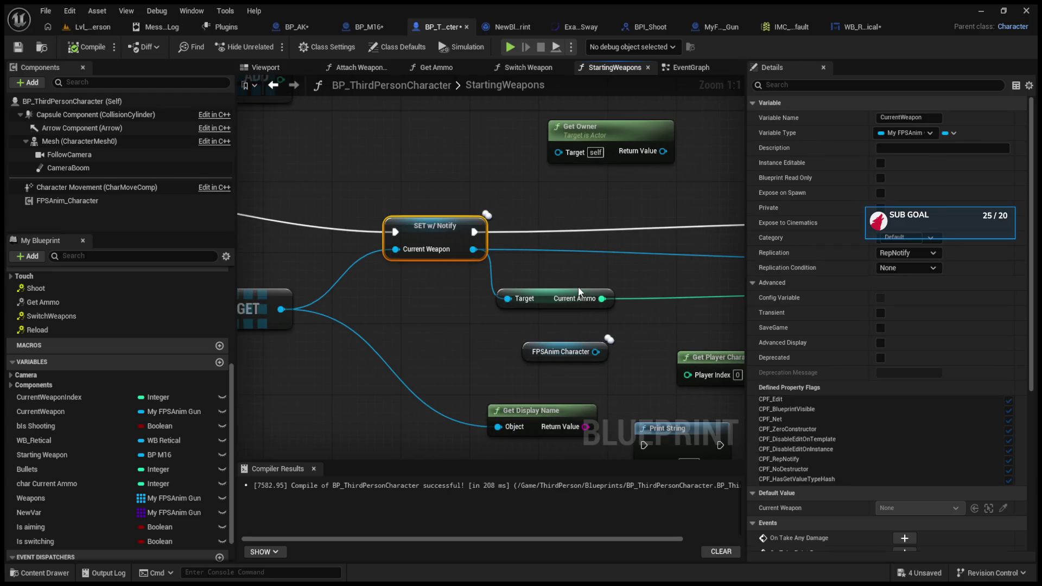
Feed Current Weapon's Current Ammo into SET Char Current Ammo, then play the level
drag(578, 292, 504, 276)
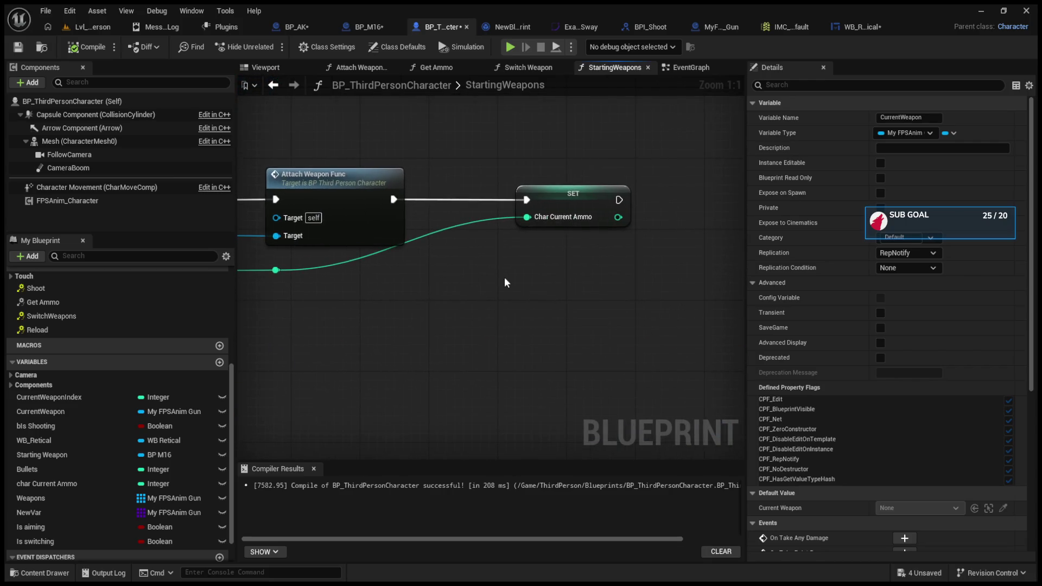
click(83, 412)
click(417, 311)
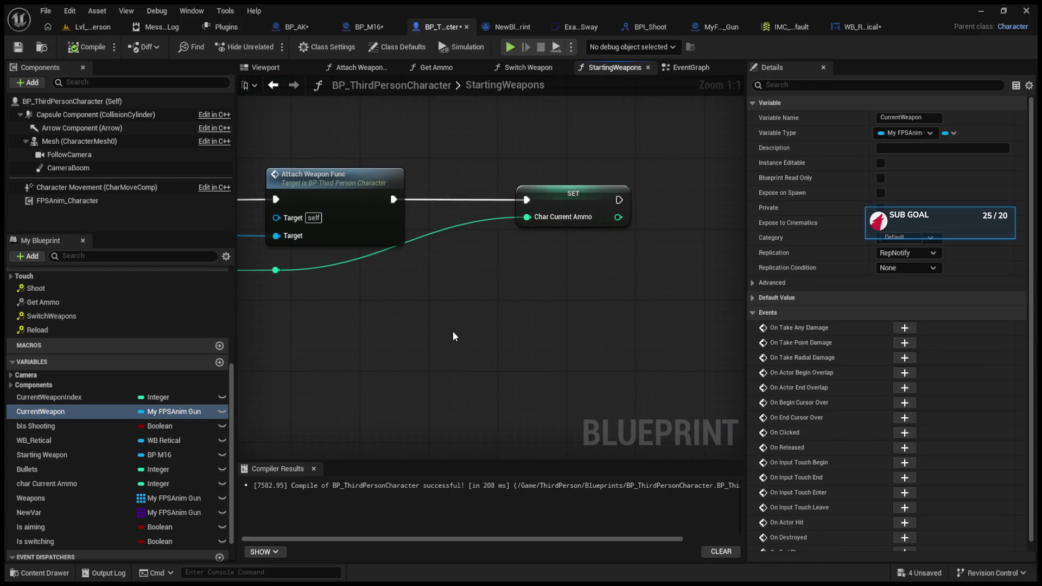
key(ctrl+v)
mouse_move(467, 309)
mouse_down()
mouse_move(519, 300)
mouse_move(598, 308)
mouse_up()
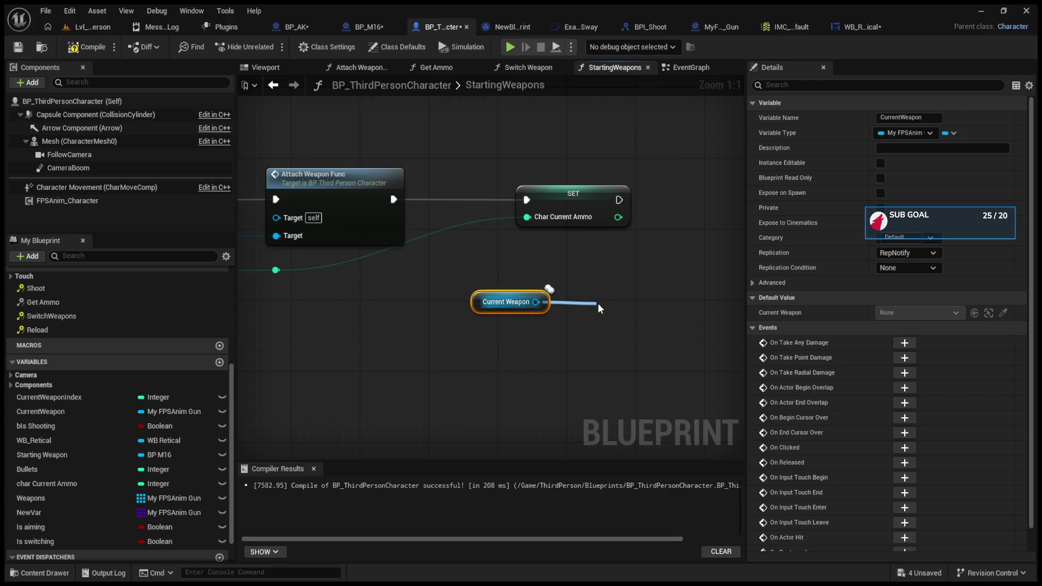
drag(598, 303, 598, 302)
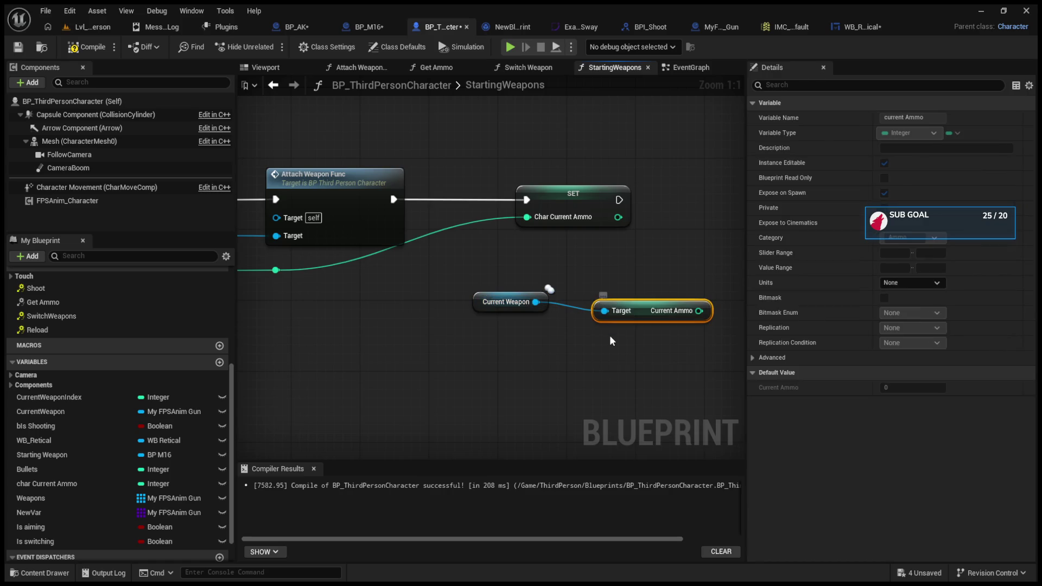
drag(698, 311, 545, 217)
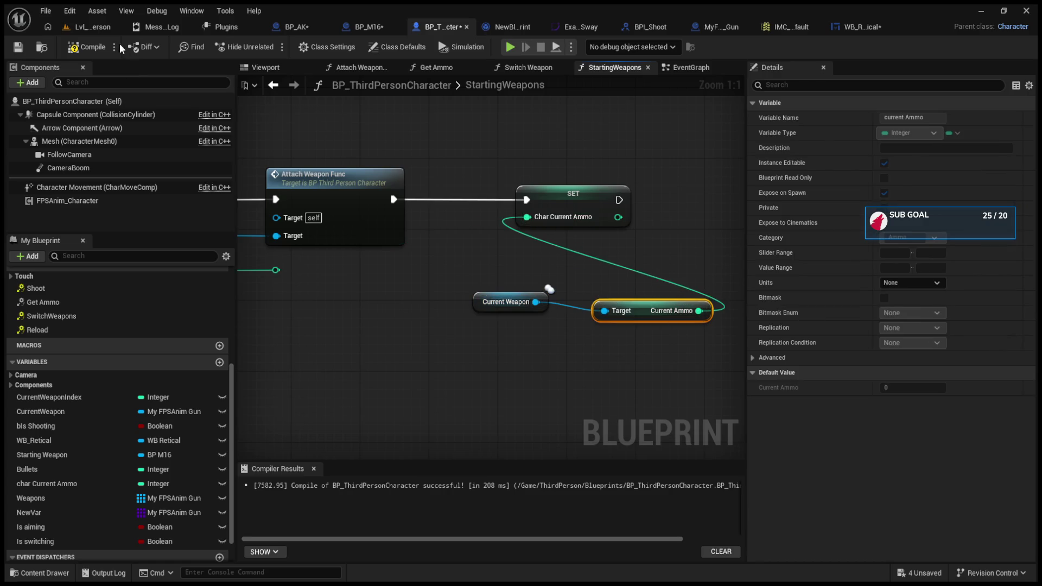
click(101, 27)
click(271, 47)
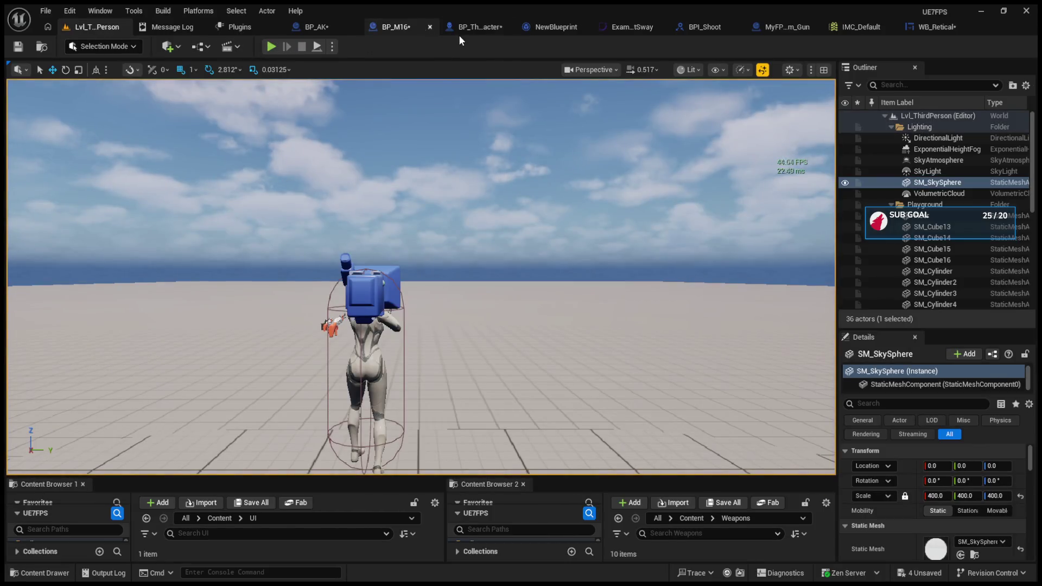
Insert a Set Owner node before Attach with the player character as owner, compile, and play
click(470, 30)
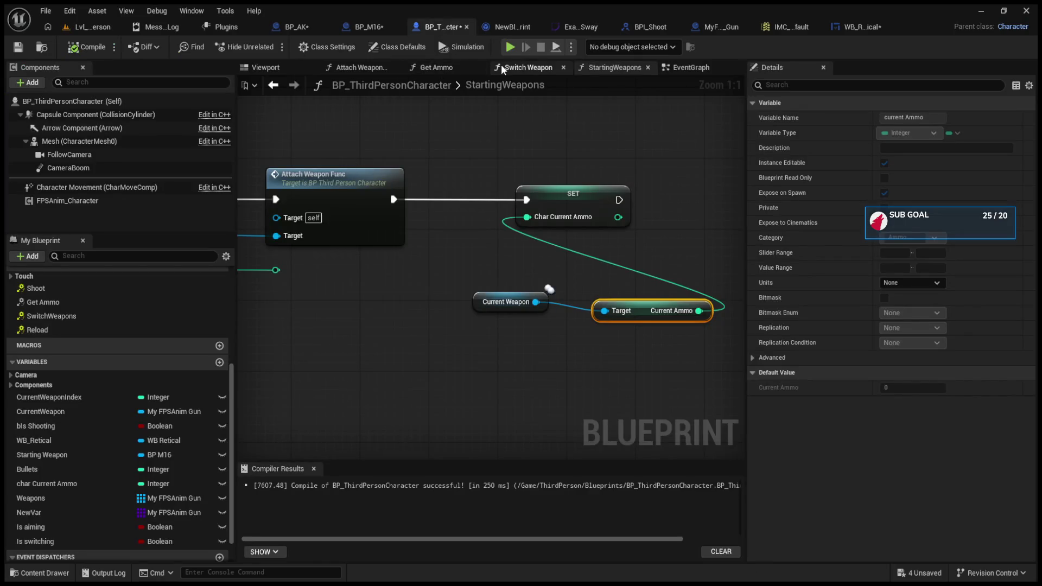
mouse_move(453, 165)
mouse_down()
mouse_move(447, 199)
mouse_move(531, 168)
mouse_move(576, 226)
mouse_up()
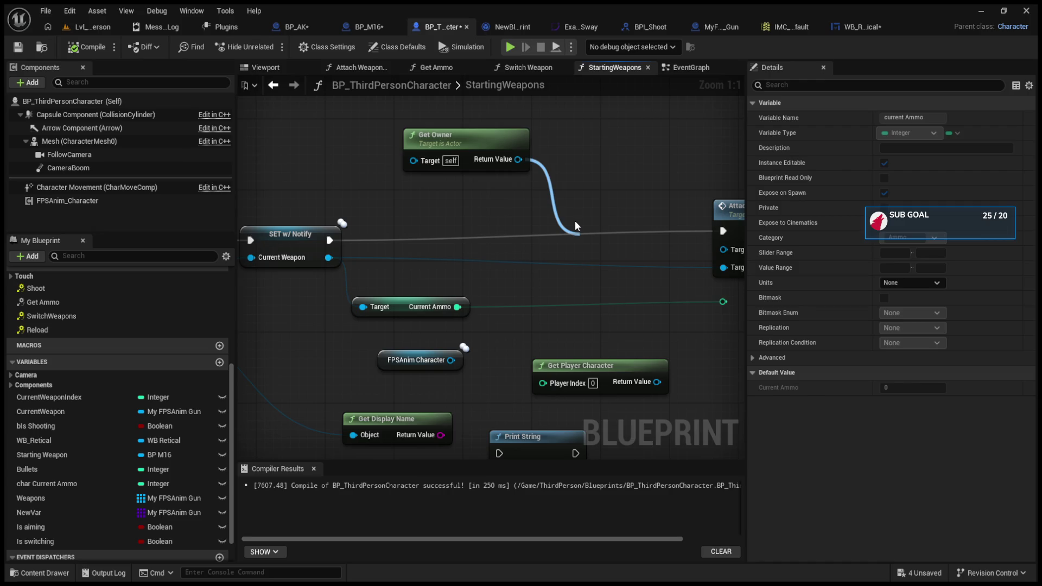
key(Return)
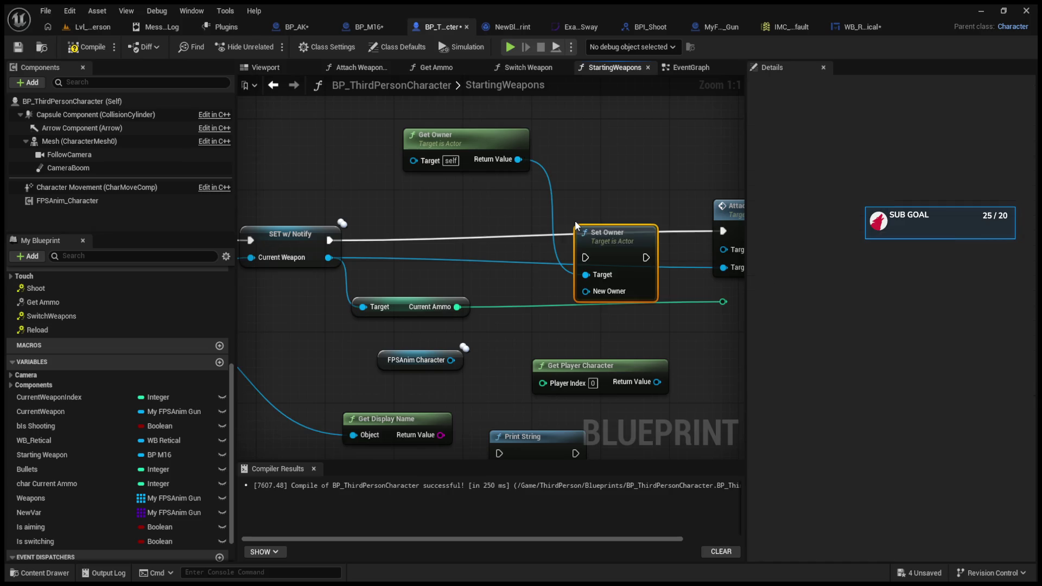
drag(597, 233, 597, 207)
mouse_move(330, 240)
mouse_down()
mouse_move(577, 243)
mouse_move(585, 230)
mouse_move(723, 230)
mouse_up()
mouse_move(656, 382)
mouse_down()
mouse_move(599, 265)
mouse_move(586, 264)
mouse_up()
key(F7)
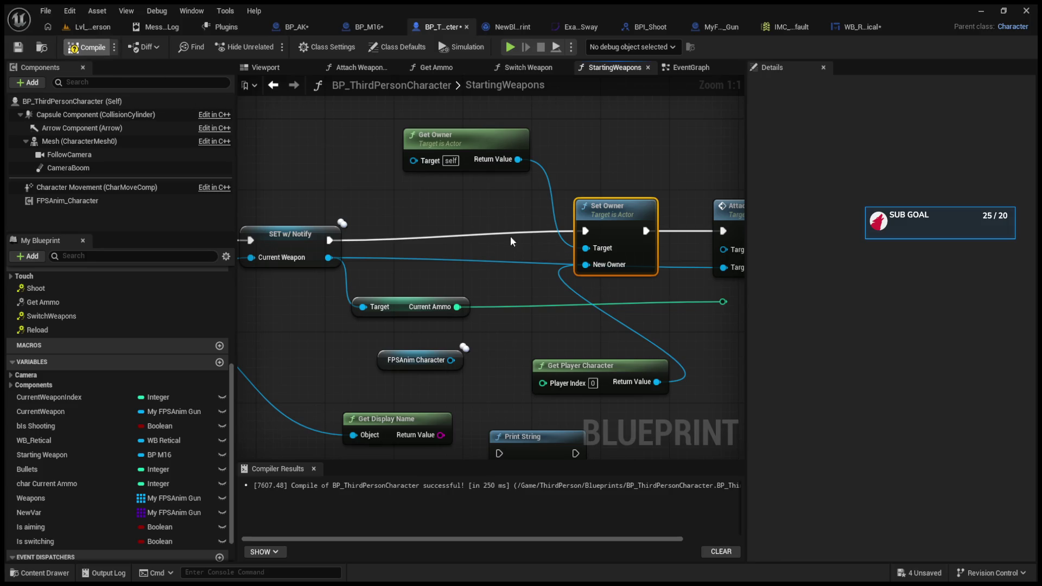
click(76, 29)
click(270, 47)
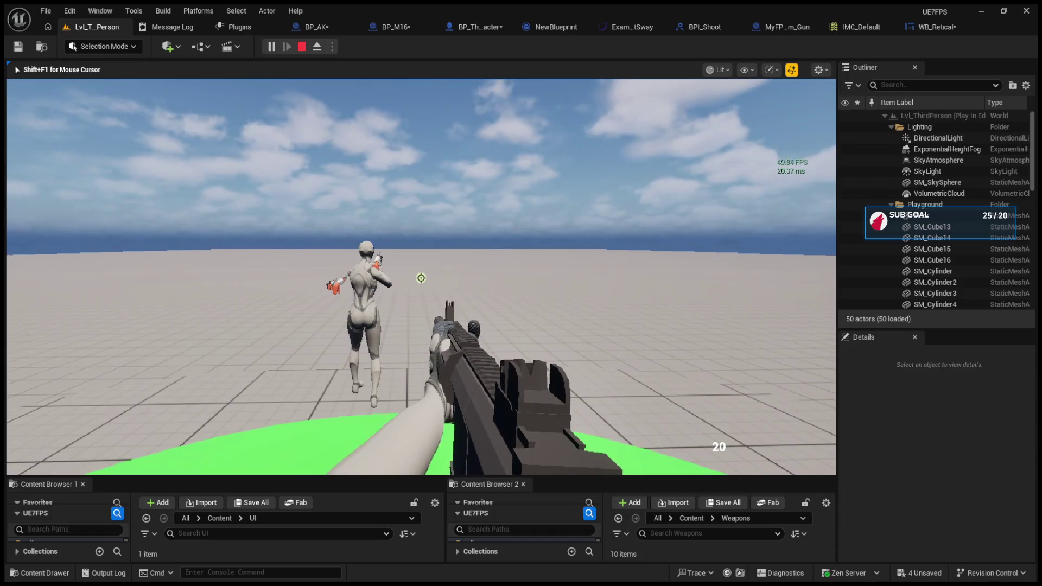
Fire several test shots across the floor in the running game, then stop the session
click(420, 278)
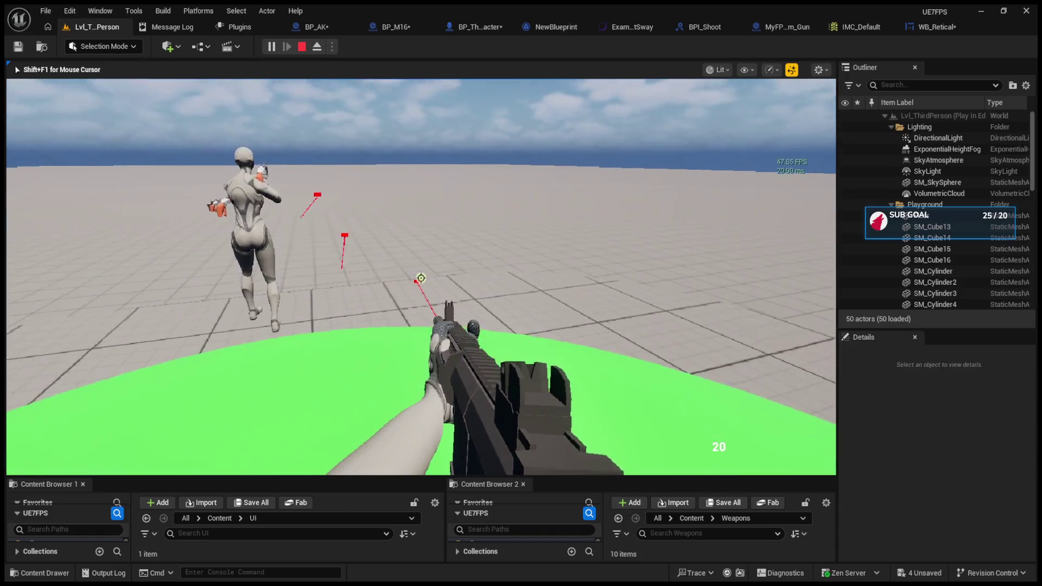
scroll(421, 278, down, 1)
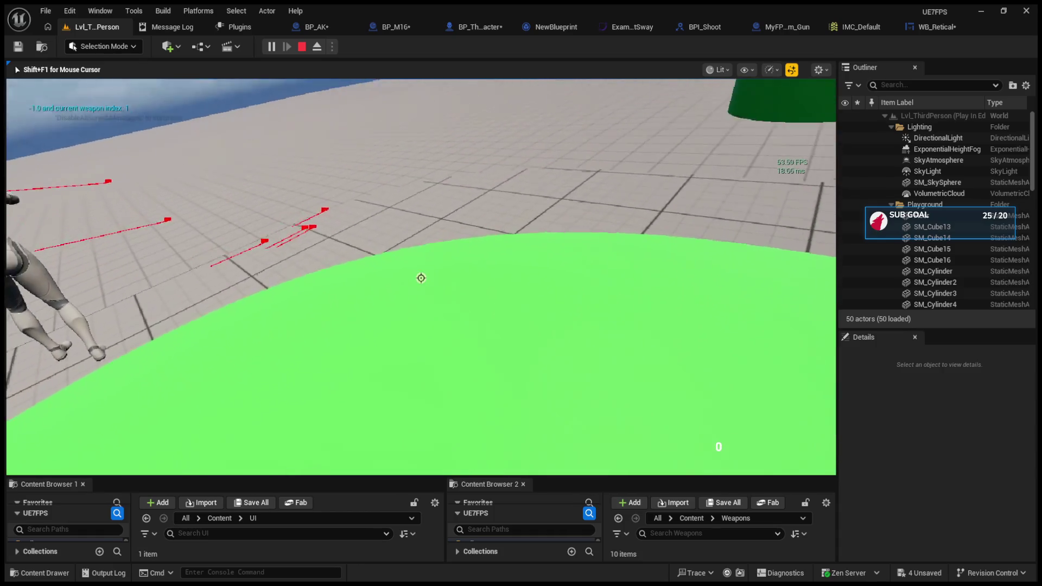
click(421, 278)
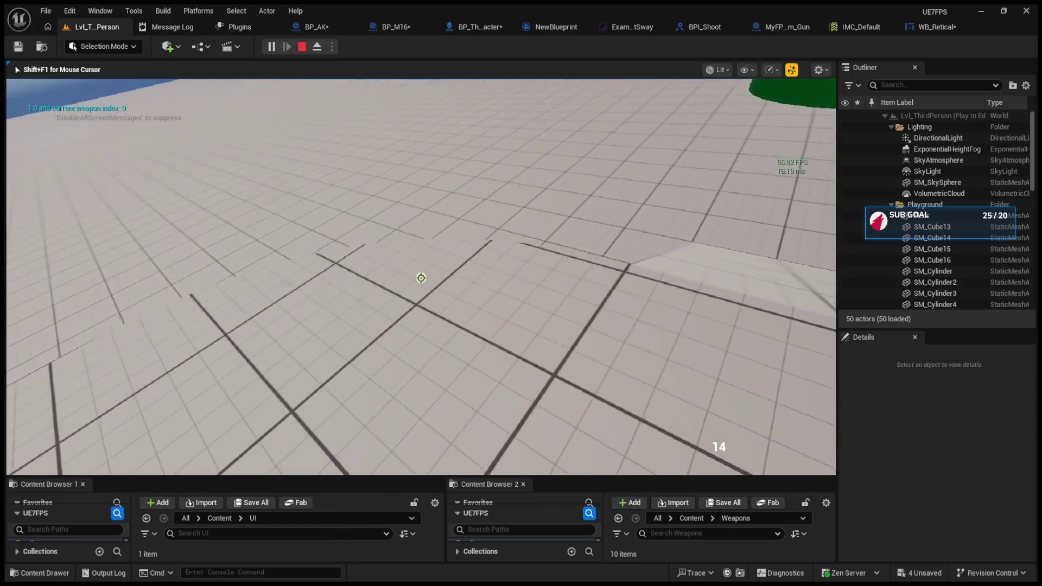
key(Escape)
click(402, 76)
In StartingWeapons, connect Current Weapon to Set Owner's New Owner and compile the character blueprint
click(301, 26)
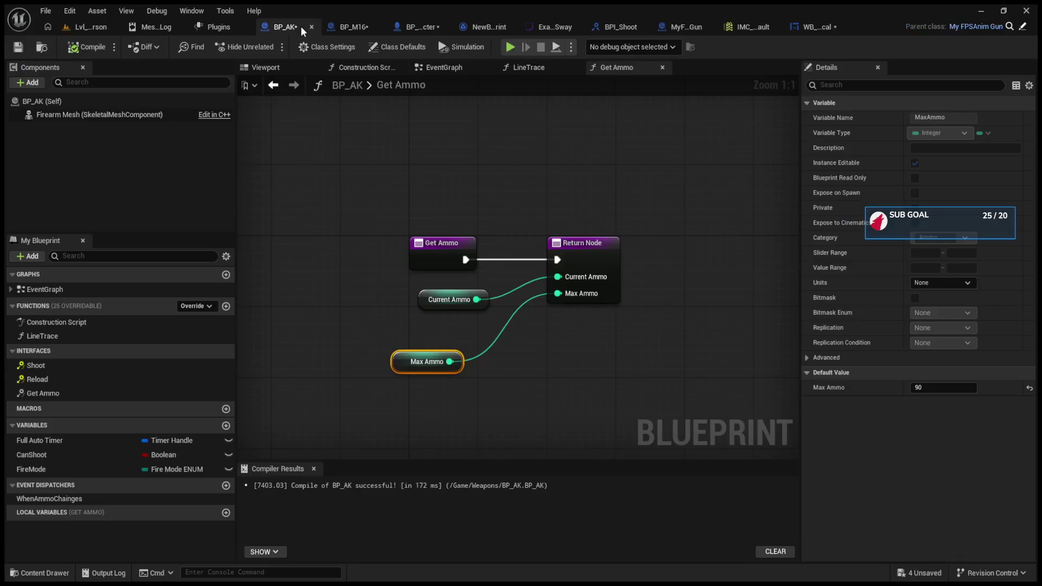
click(366, 27)
click(423, 27)
drag(322, 252, 579, 260)
click(70, 48)
Play-test the level again, then return to the character's StartingWeapons graph
click(91, 26)
key(alt+p)
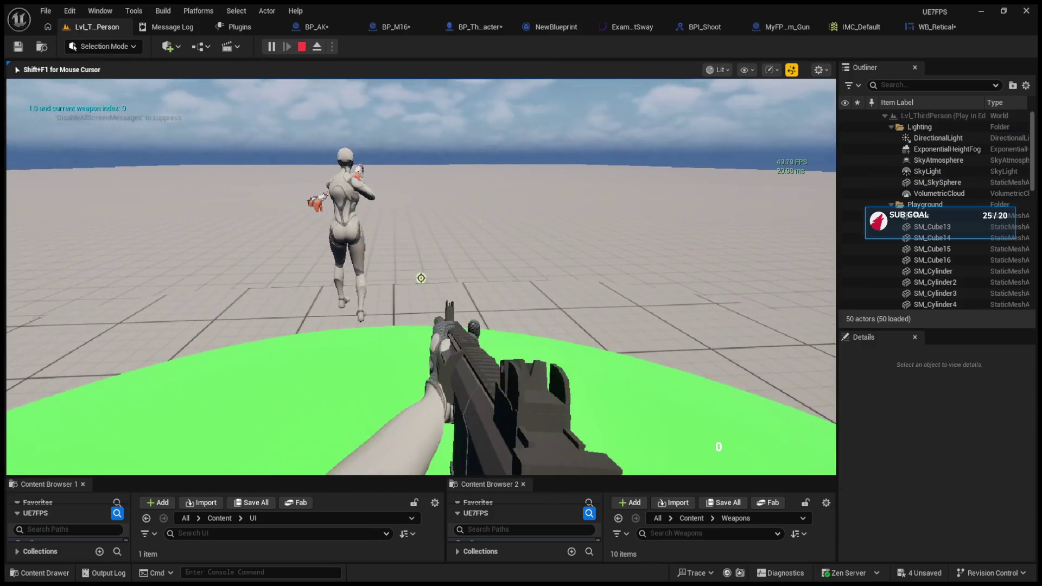
key(Escape)
click(319, 27)
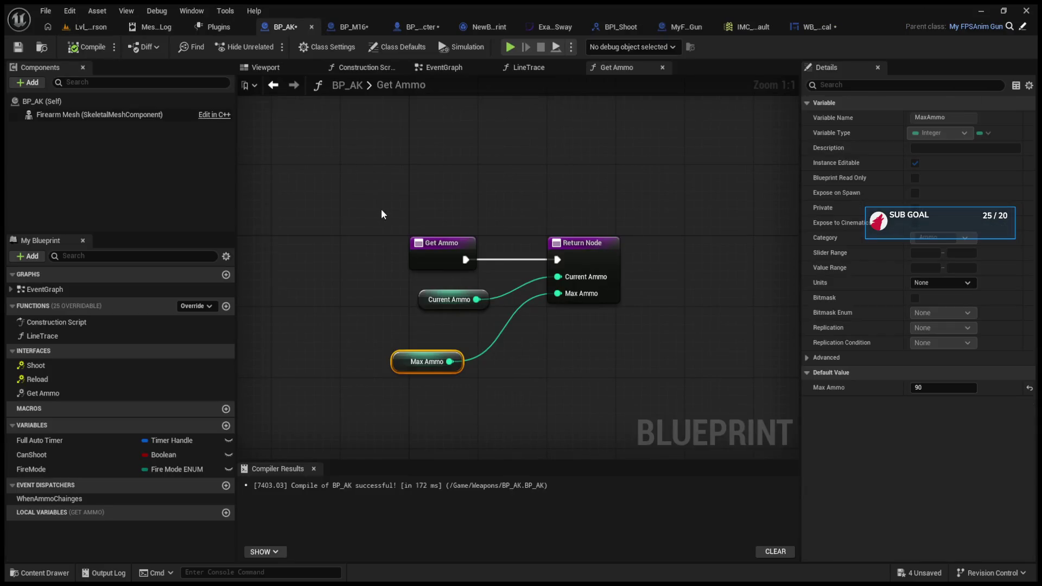
click(363, 23)
click(434, 26)
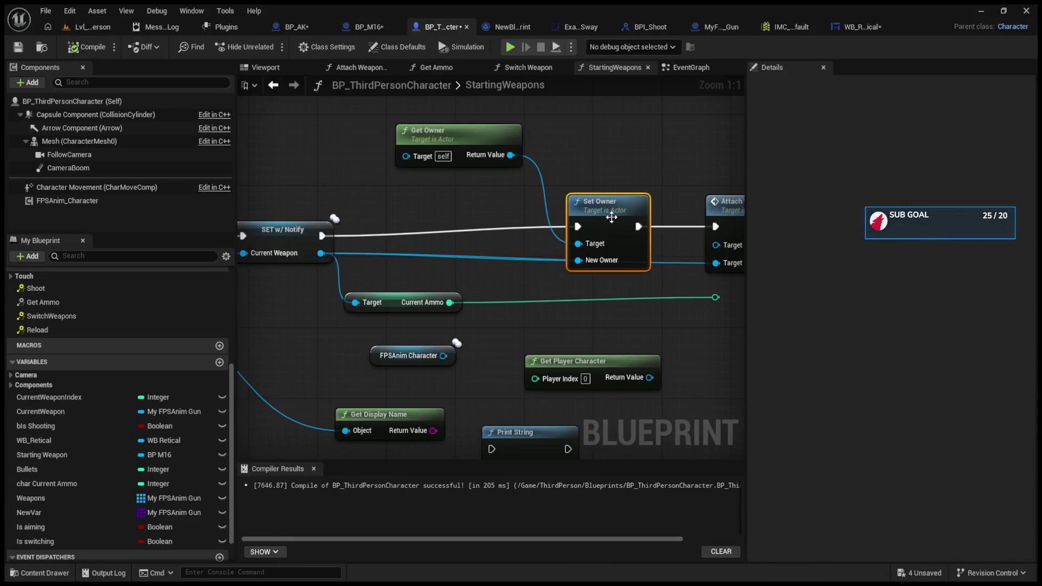
Delete the Set Owner node and the reload's SET Current Ammo node with its getter
key(Delete)
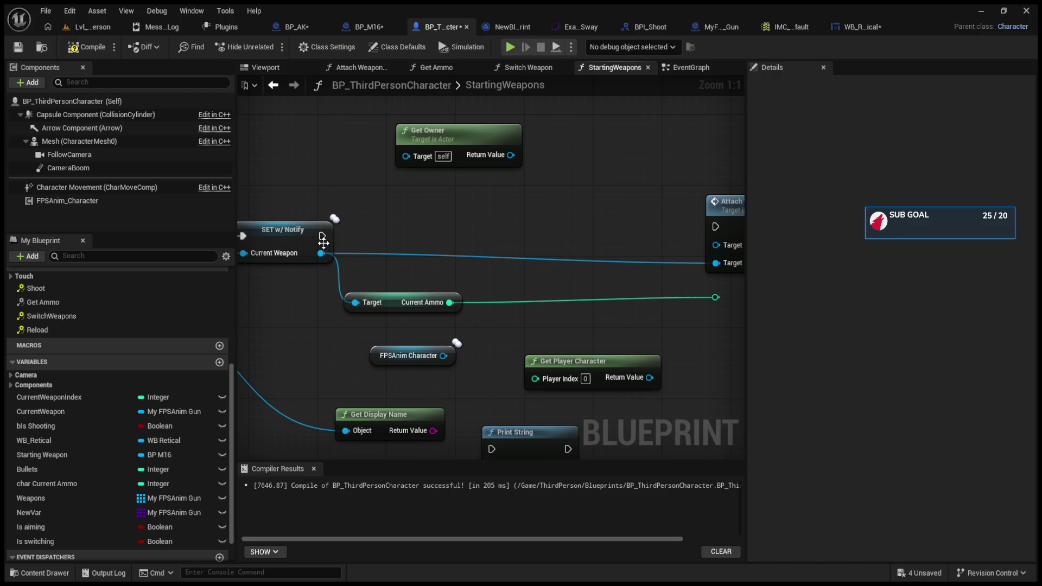
click(324, 243)
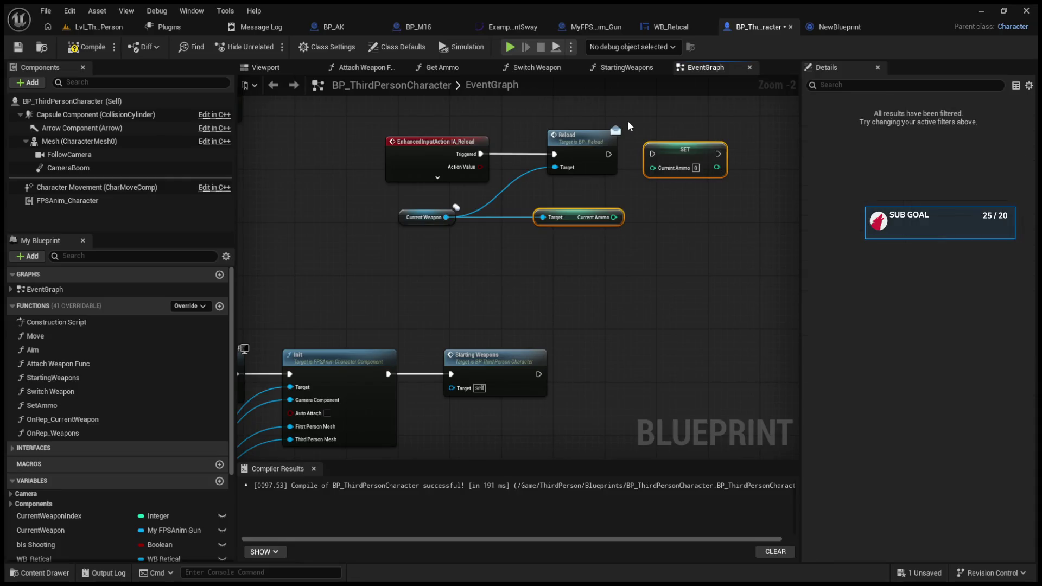
key(Delete)
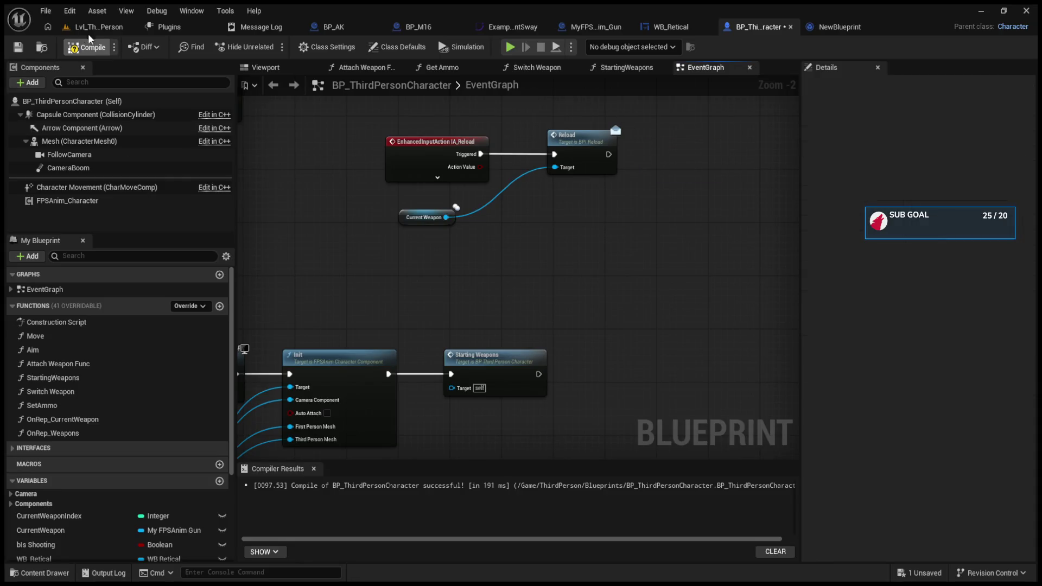
Play-test the level with the ammo counter showing 0, then return to the character EventGraph
click(90, 26)
click(270, 47)
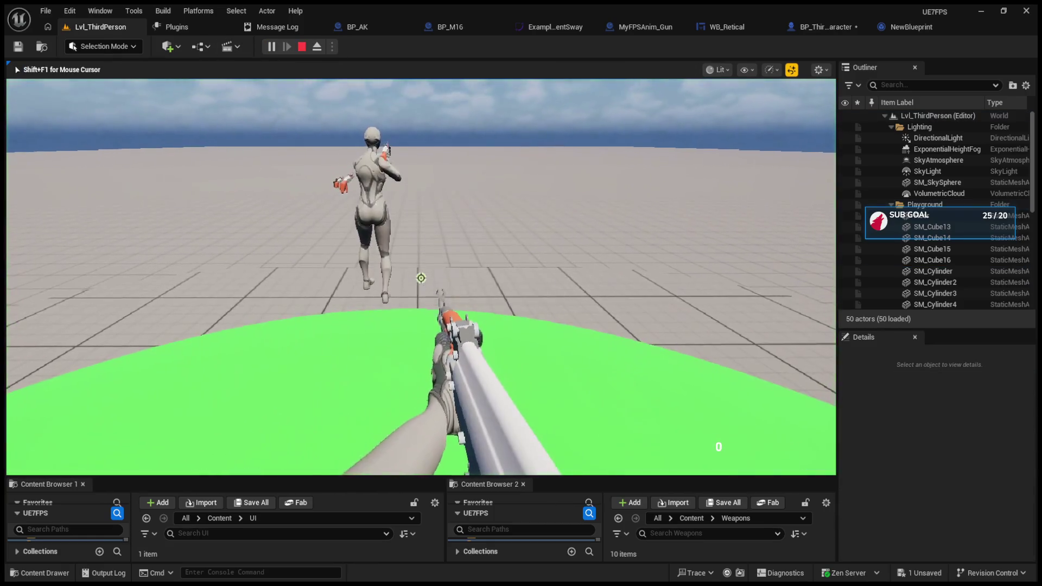
scroll(421, 278, up, 1)
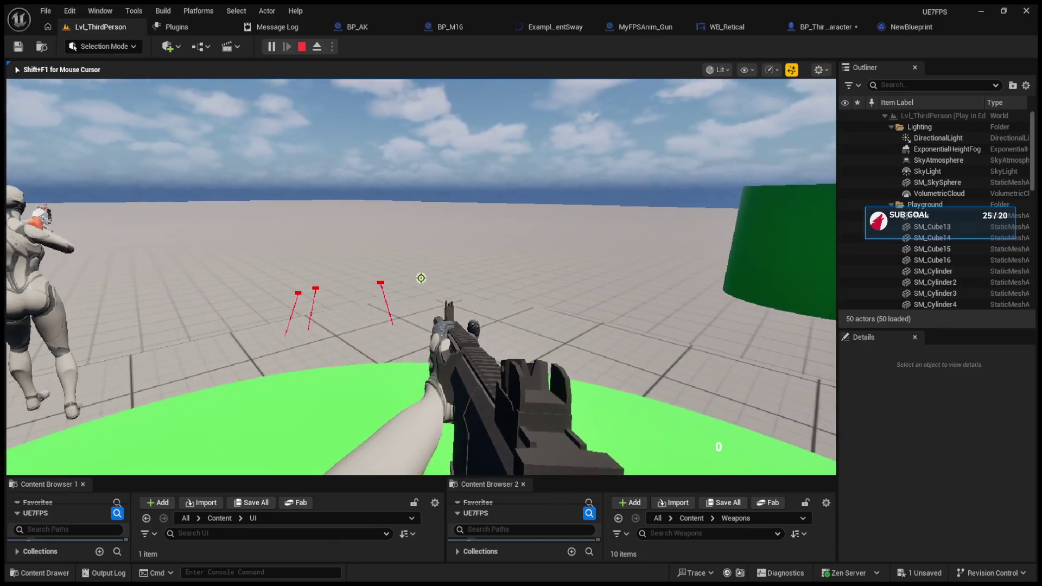
key(Escape)
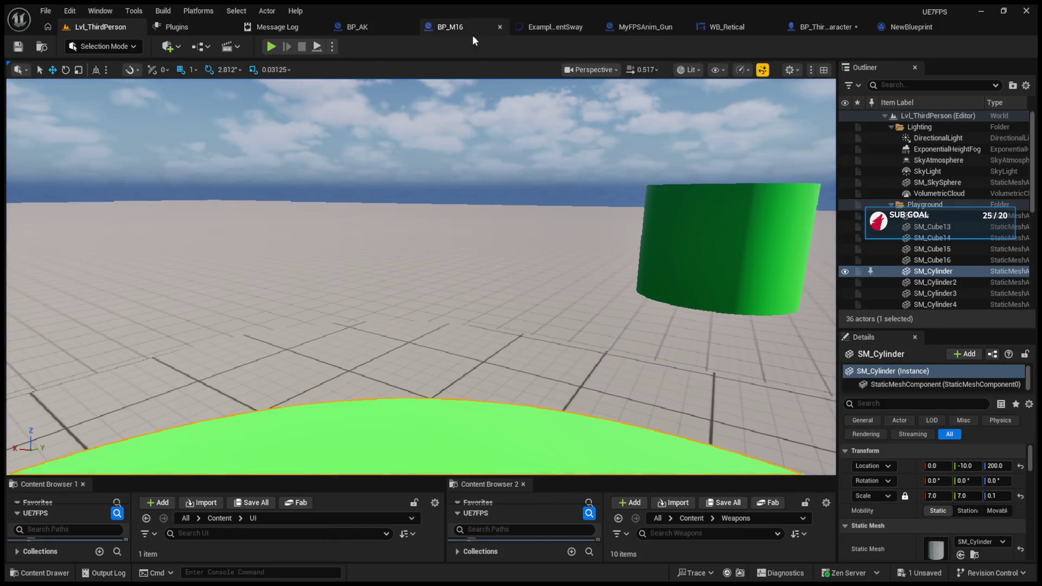
click(355, 26)
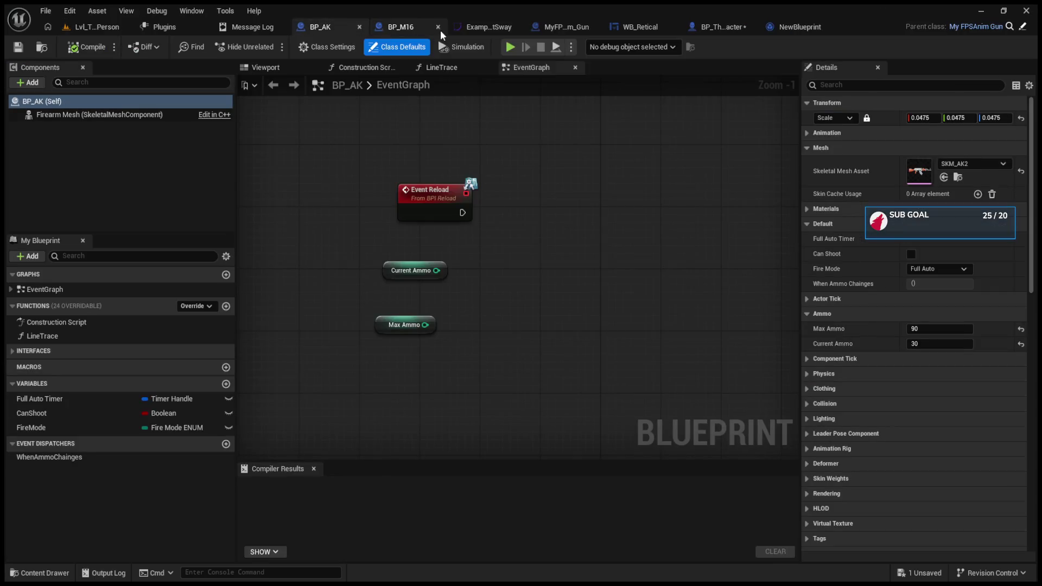
click(701, 26)
mouse_move(421, 236)
mouse_down()
mouse_move(504, 243)
mouse_move(470, 232)
mouse_move(580, 330)
mouse_move(554, 237)
mouse_move(377, 446)
mouse_move(572, 255)
mouse_up()
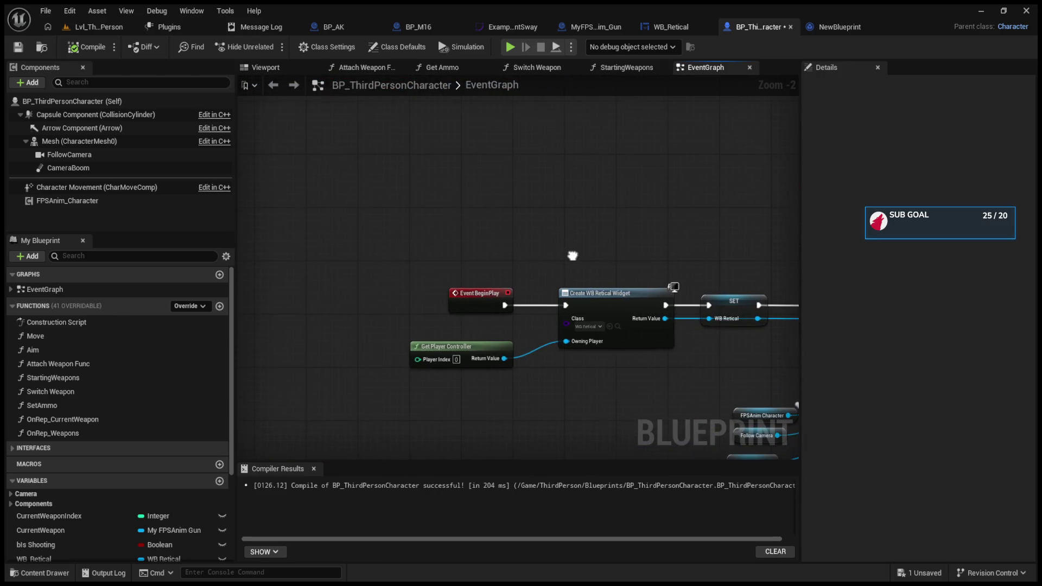
Open the StartingWeapons function and arrange SpawnActor and Get Owner into view
drag(477, 352, 360, 377)
scroll(441, 357, up, 2)
mouse_move(441, 357)
mouse_down()
mouse_move(494, 359)
mouse_move(428, 317)
mouse_up()
drag(523, 249, 274, 228)
double_click(590, 270)
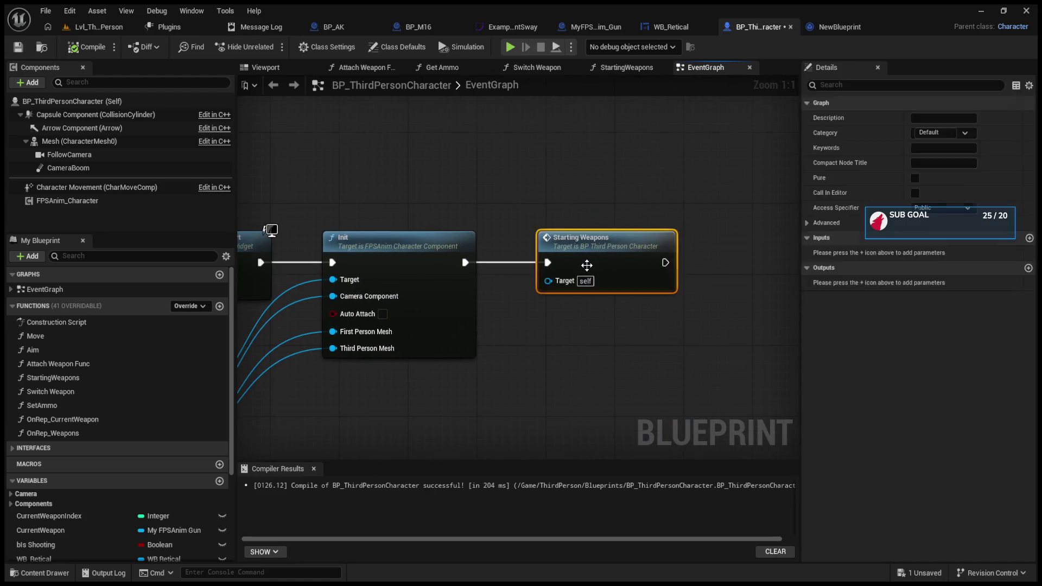
scroll(547, 359, up, 4)
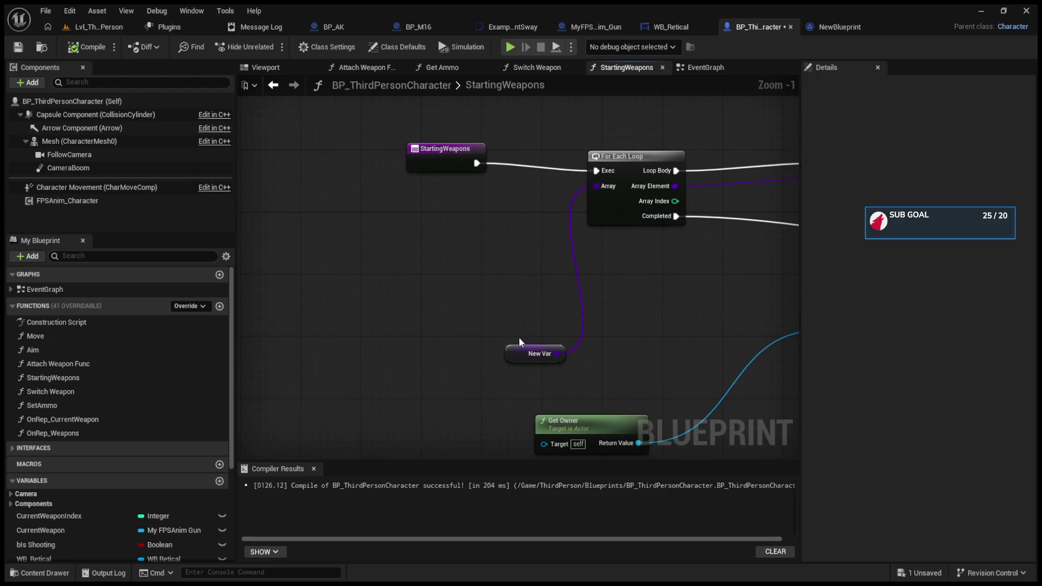
click(516, 223)
drag(583, 273, 484, 264)
mouse_move(645, 173)
mouse_down()
mouse_move(656, 173)
mouse_move(427, 139)
mouse_move(592, 126)
mouse_move(629, 82)
mouse_up()
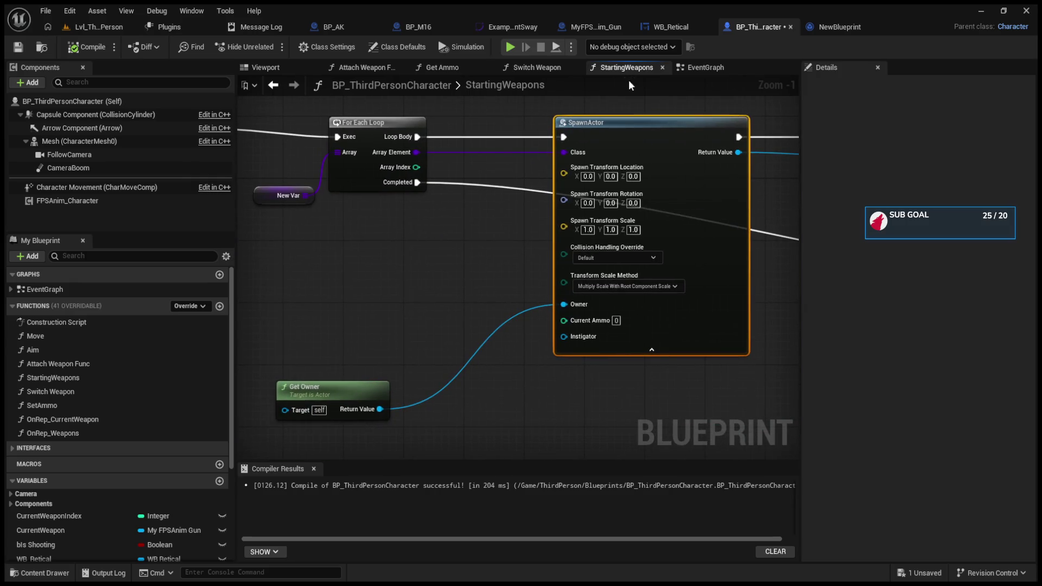
drag(377, 397, 431, 300)
scroll(580, 323, up, 1)
mouse_move(581, 323)
mouse_down()
mouse_move(262, 303)
mouse_move(486, 283)
mouse_move(522, 337)
mouse_up()
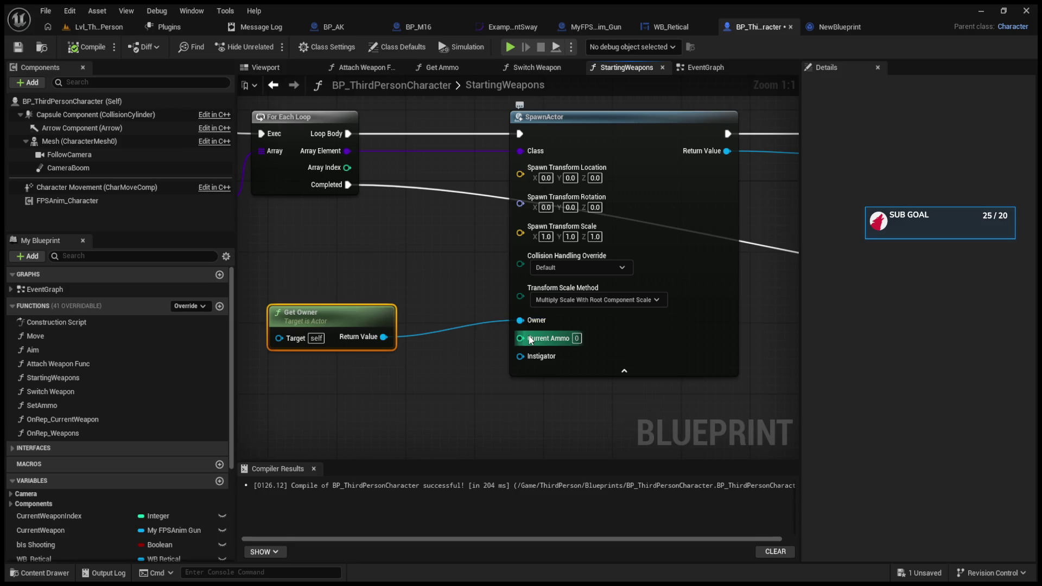
Set SpawnActor's Current Ammo pin to 10 and start a play test of the level
click(576, 338)
text(10)
click(334, 258)
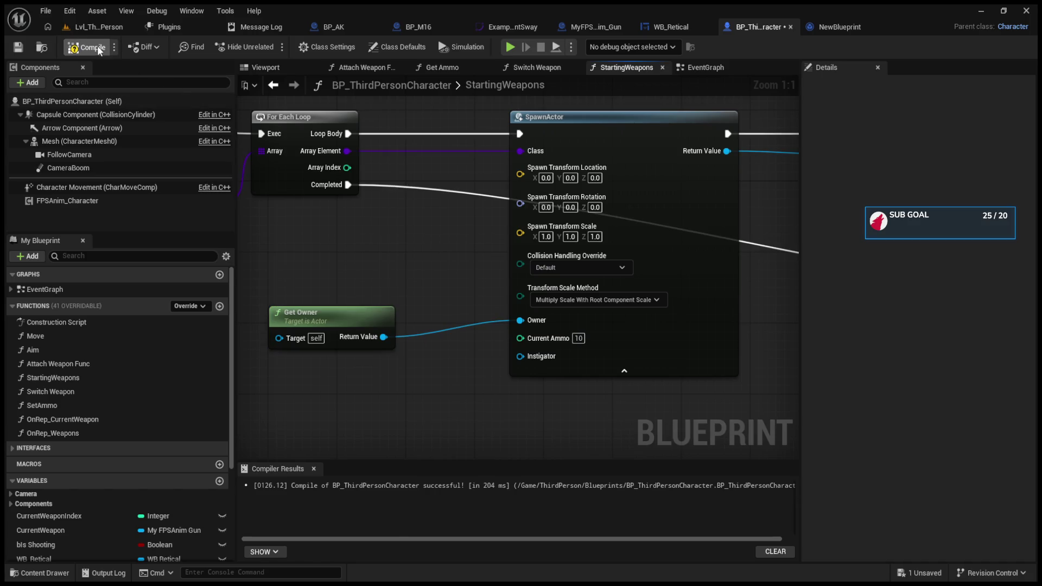
click(106, 27)
click(275, 44)
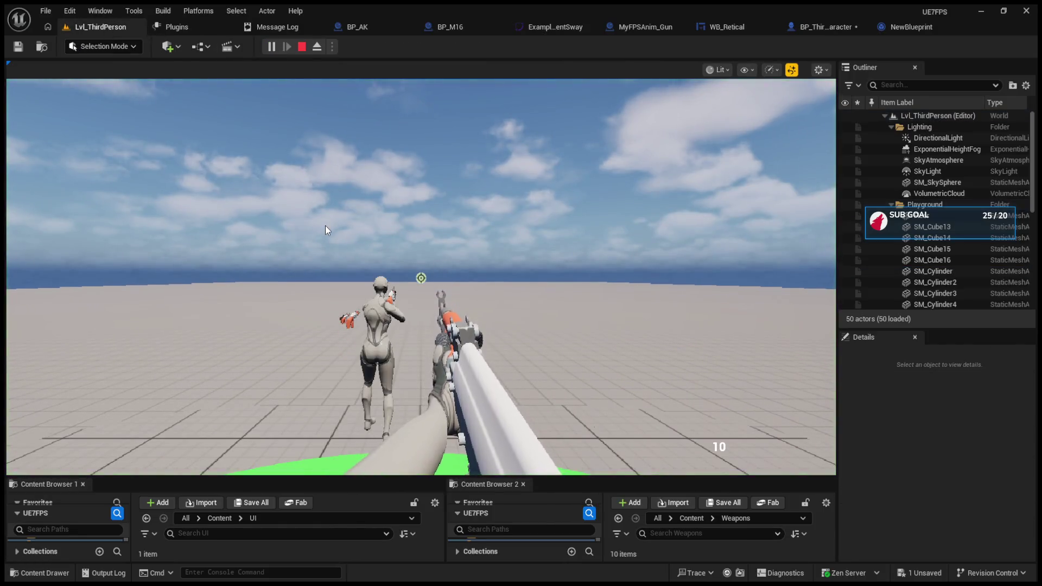
Add a GET node reading New Var at Current Weapon Index and wire it into SpawnActor's Current Ammo
key(Escape)
click(824, 27)
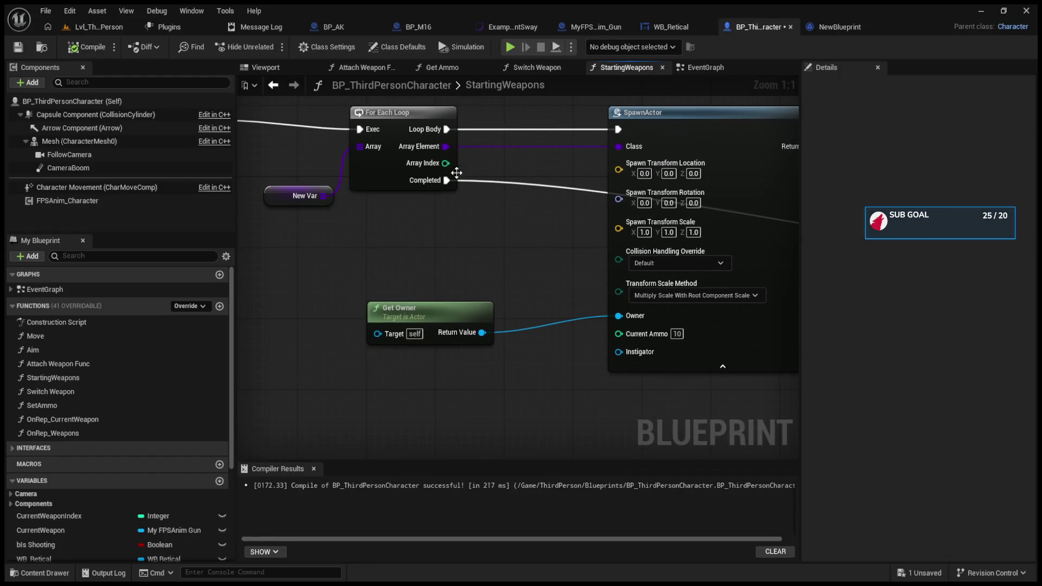
mouse_move(324, 195)
mouse_down()
mouse_move(307, 315)
mouse_move(353, 249)
mouse_up()
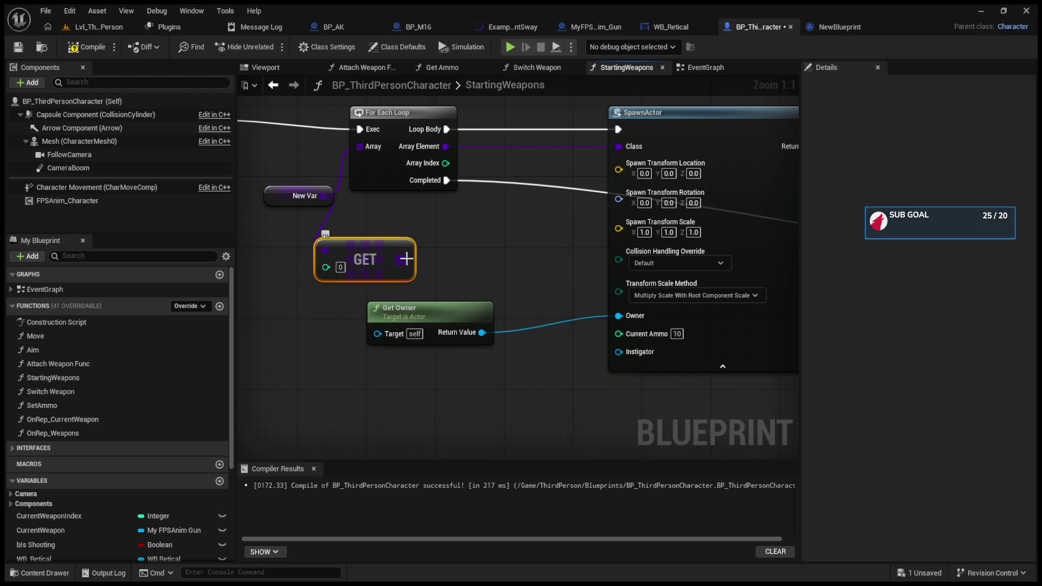
mouse_move(406, 258)
mouse_down()
mouse_move(418, 244)
mouse_move(432, 254)
mouse_up()
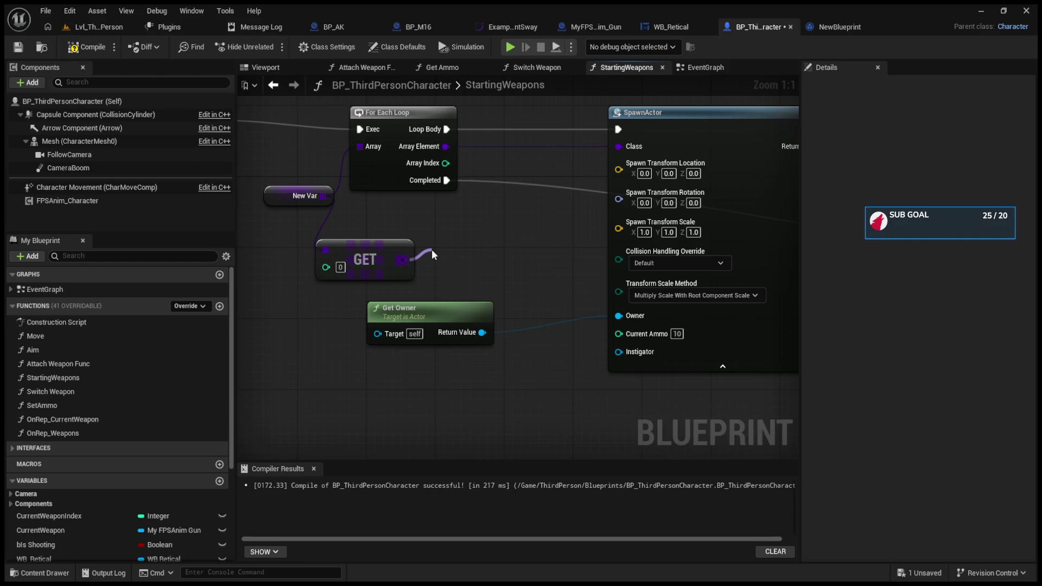
drag(431, 249, 416, 242)
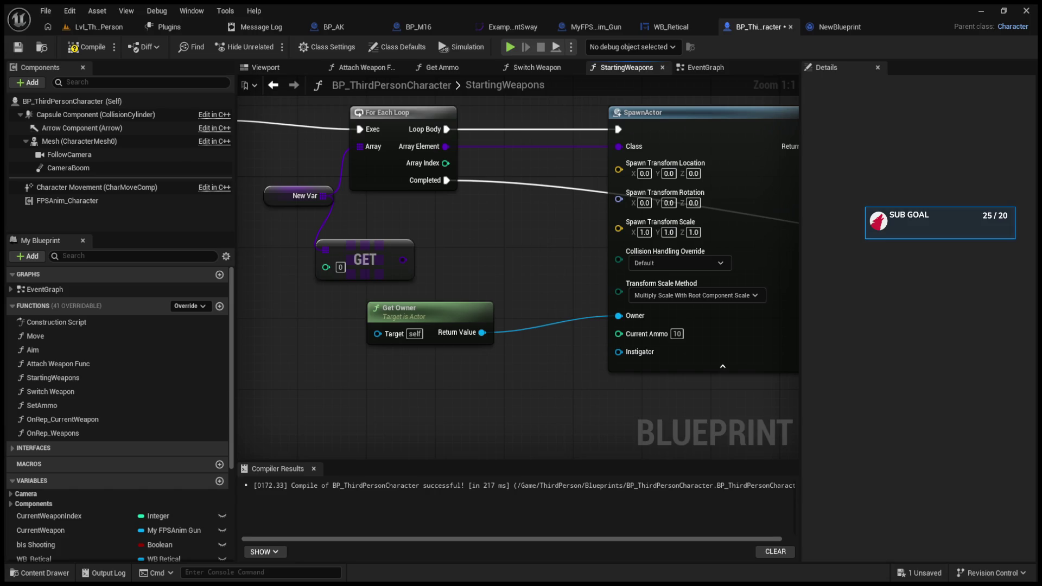
click(70, 521)
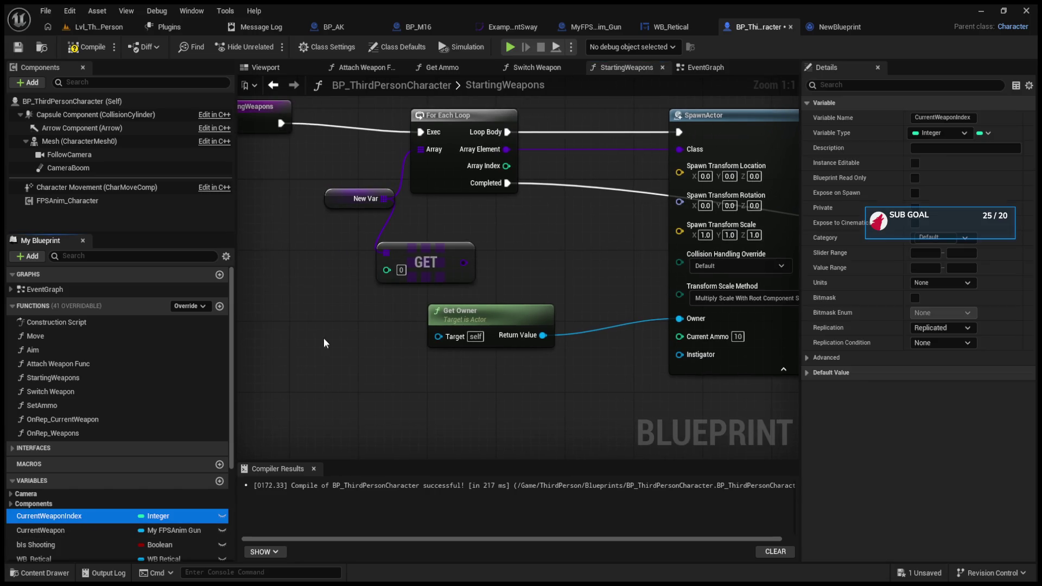
drag(395, 272, 392, 272)
mouse_move(453, 262)
mouse_down()
mouse_move(683, 340)
mouse_move(587, 277)
mouse_move(542, 271)
mouse_up()
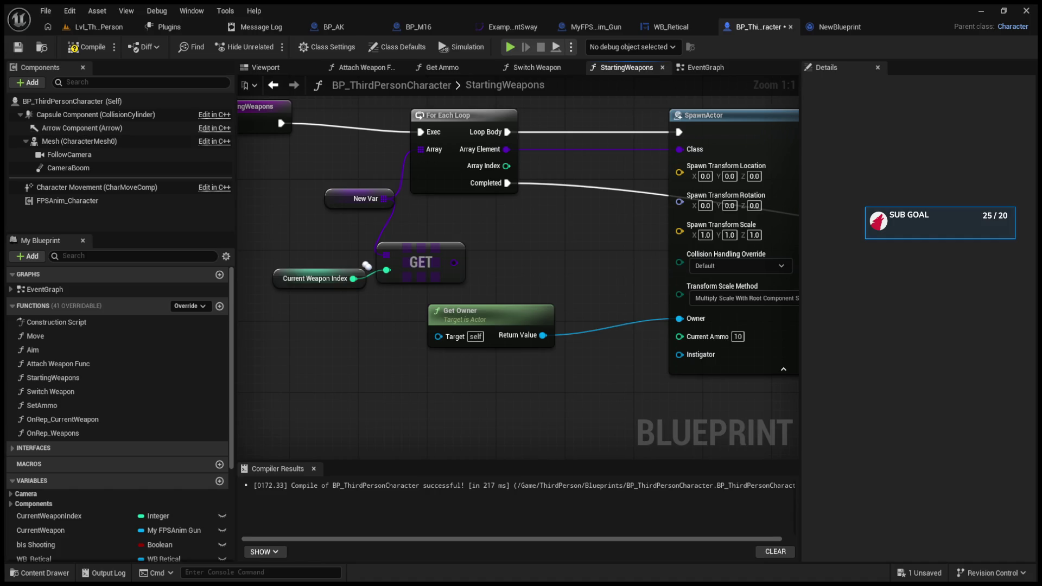
click(591, 27)
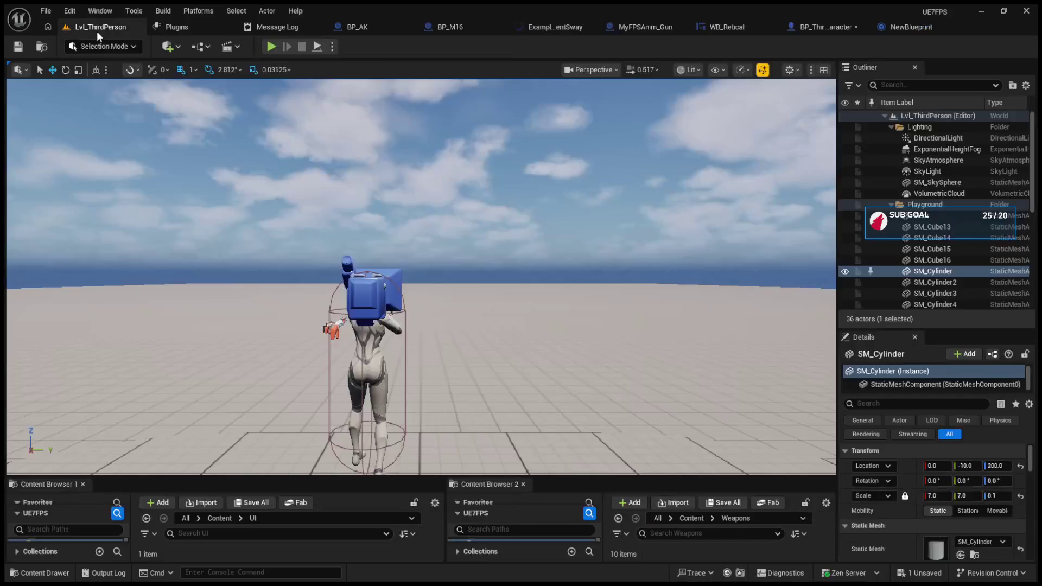
Open the MyFPSAnim_Gun blueprint from the Weapons folder in the Content Browser
click(100, 27)
mouse_move(485, 477)
mouse_down()
mouse_move(474, 242)
mouse_move(472, 265)
mouse_up()
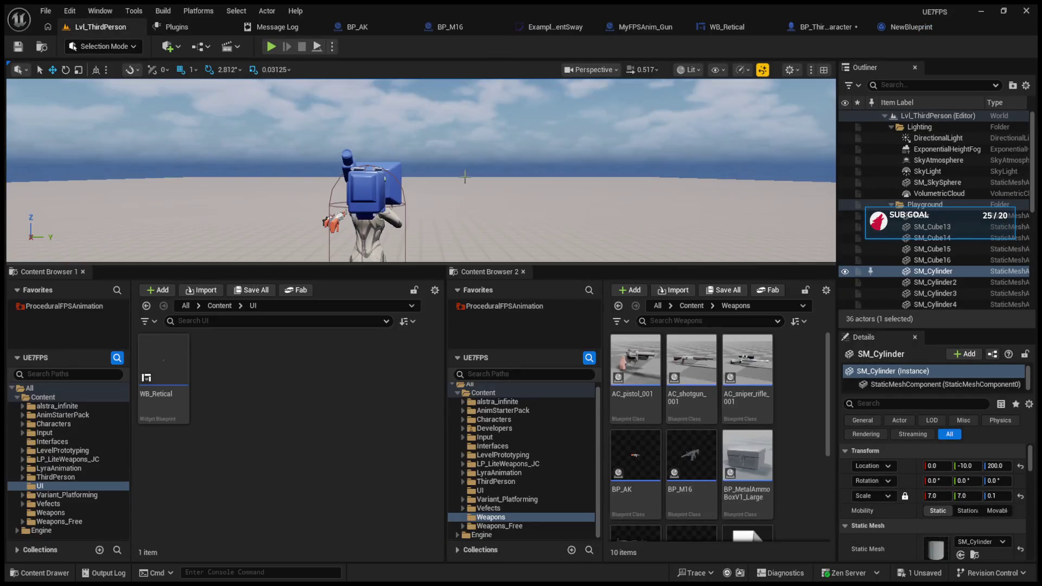
click(66, 477)
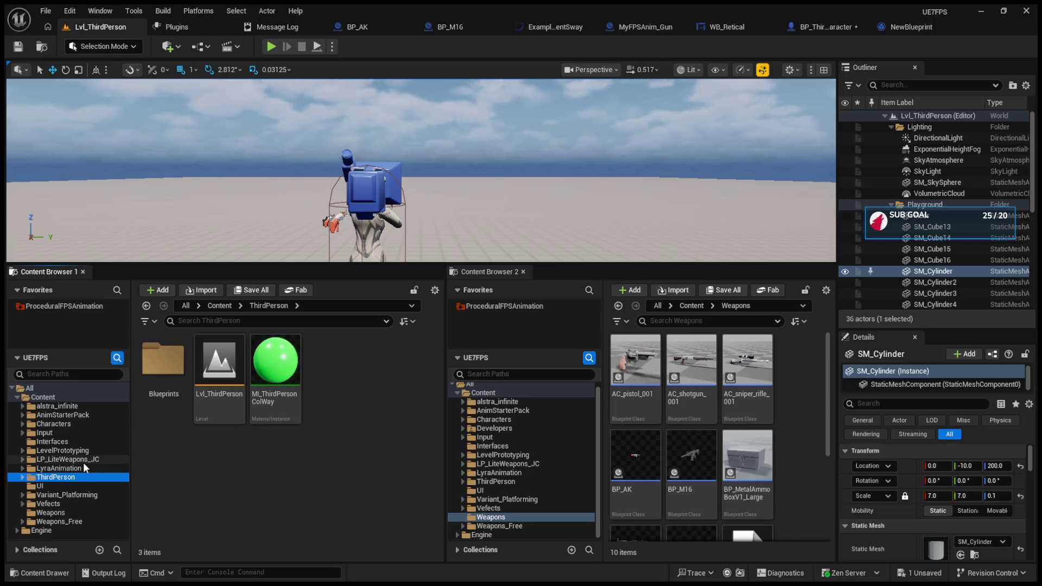
click(155, 376)
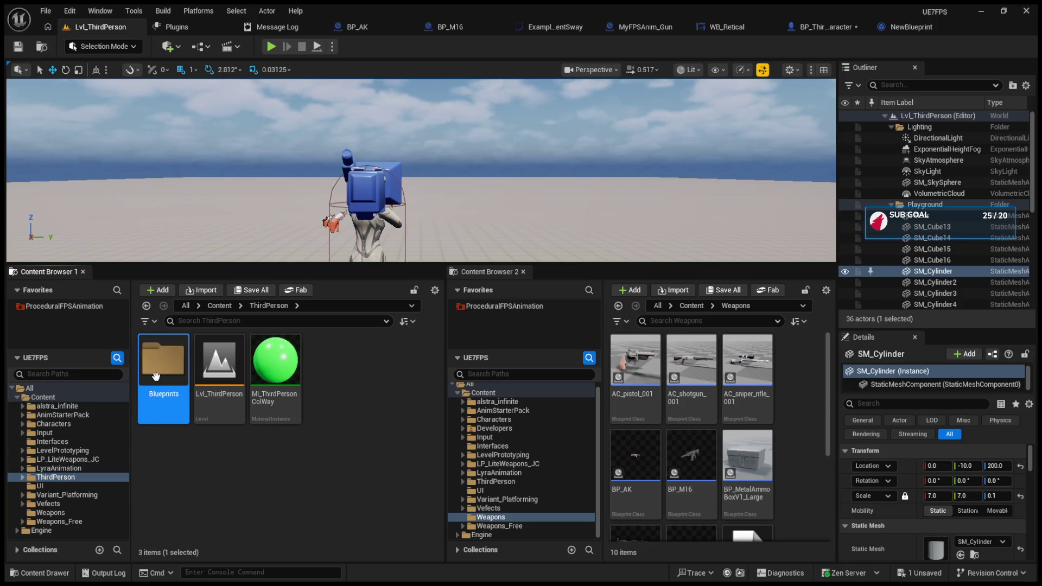
click(60, 513)
click(386, 476)
double_click(386, 476)
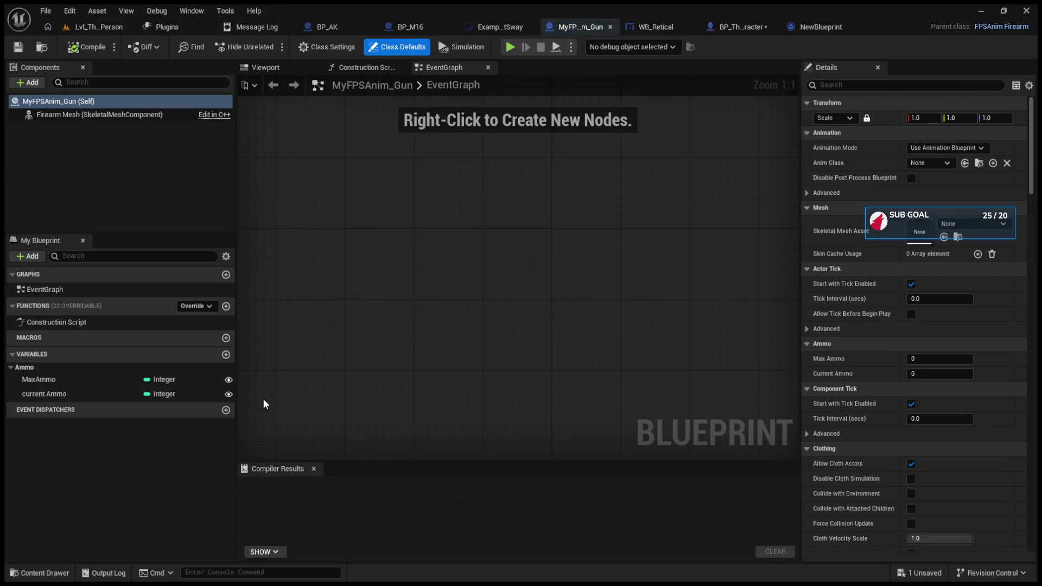
Toggle Instance Editable and Expose on Spawn on MaxAmmo and current Ammo, then compile MyFPSAnim_Gun
click(112, 380)
click(914, 163)
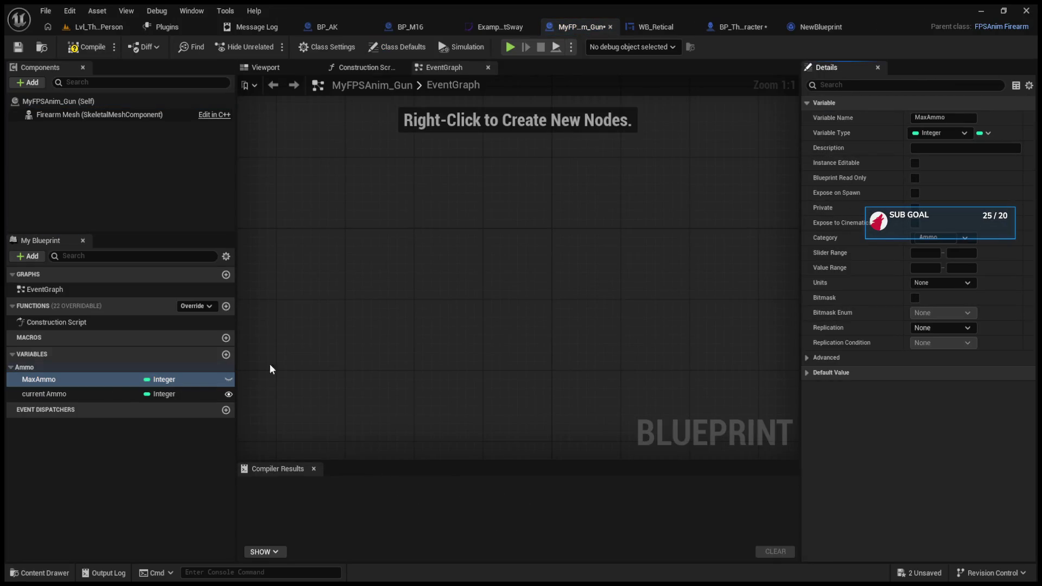
click(103, 394)
click(914, 193)
click(914, 193)
click(914, 163)
click(87, 50)
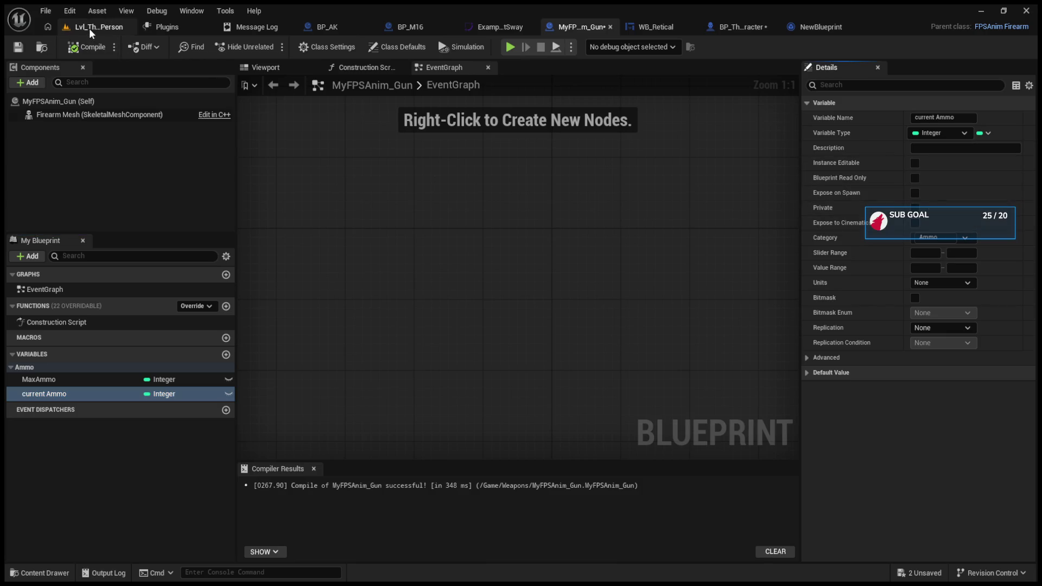
Restore the level viewport size and save all unsaved assets
click(89, 28)
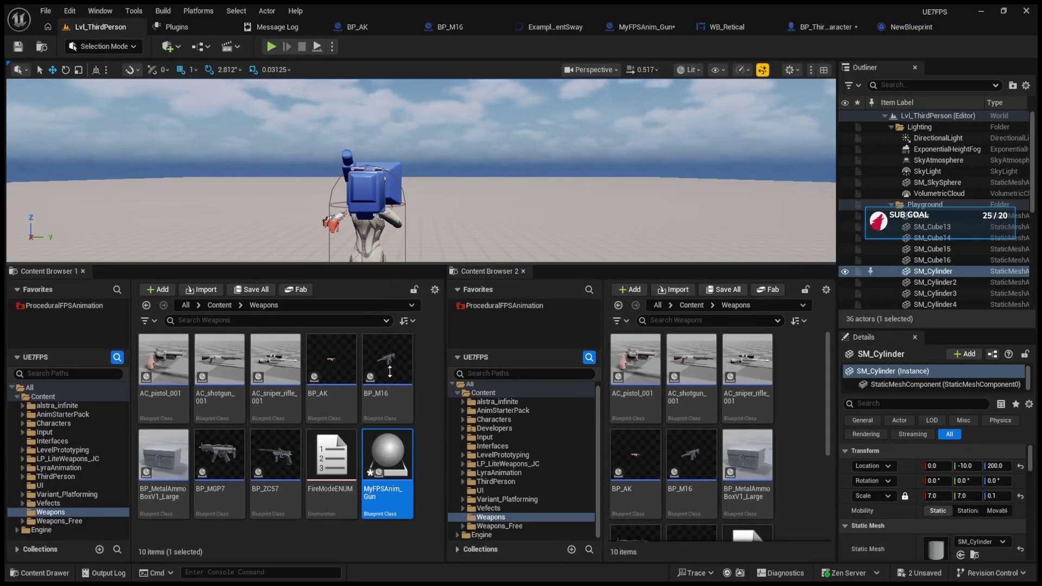
drag(380, 264, 380, 416)
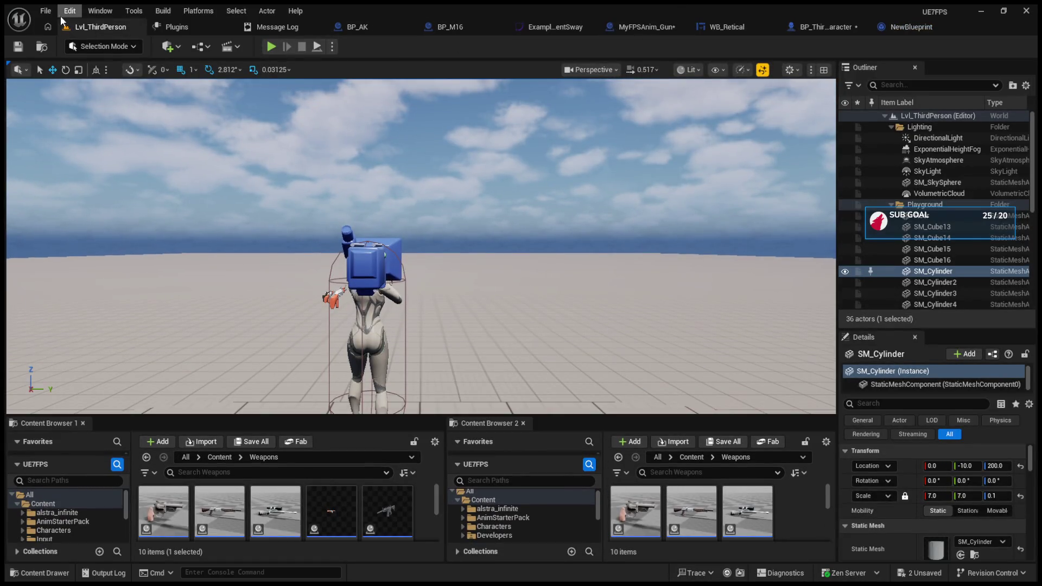
key(ctrl+shift+s)
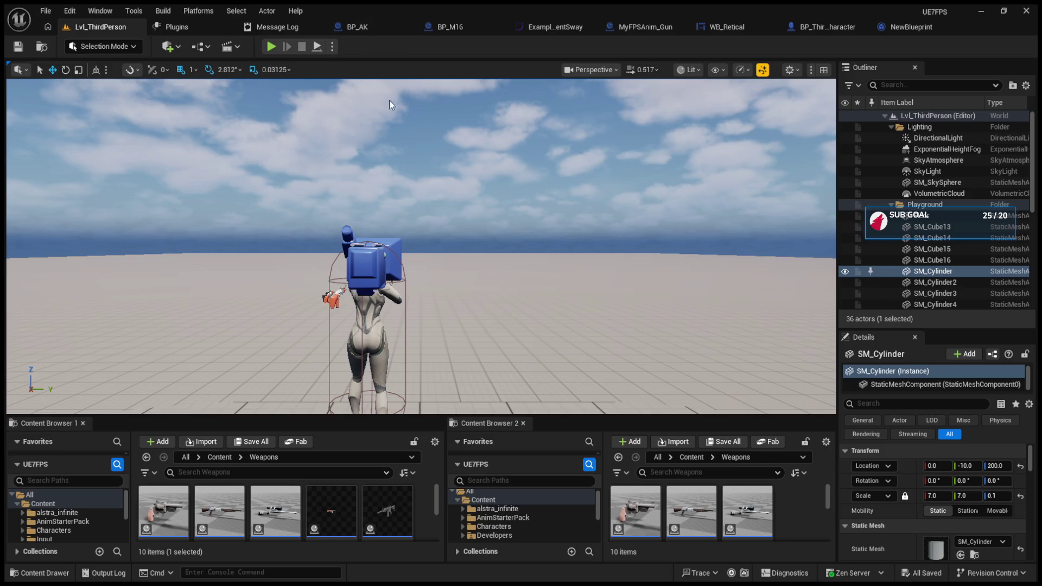
click(476, 27)
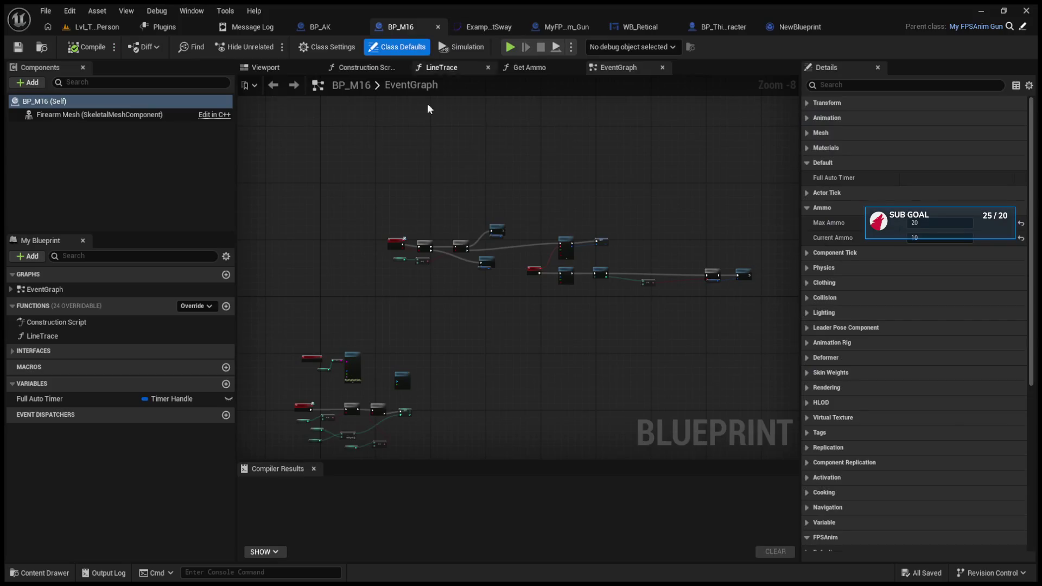
Refresh SpawnActor in StartingWeapons and delete the GET and Current Weapon Index nodes
scroll(493, 269, up, 5)
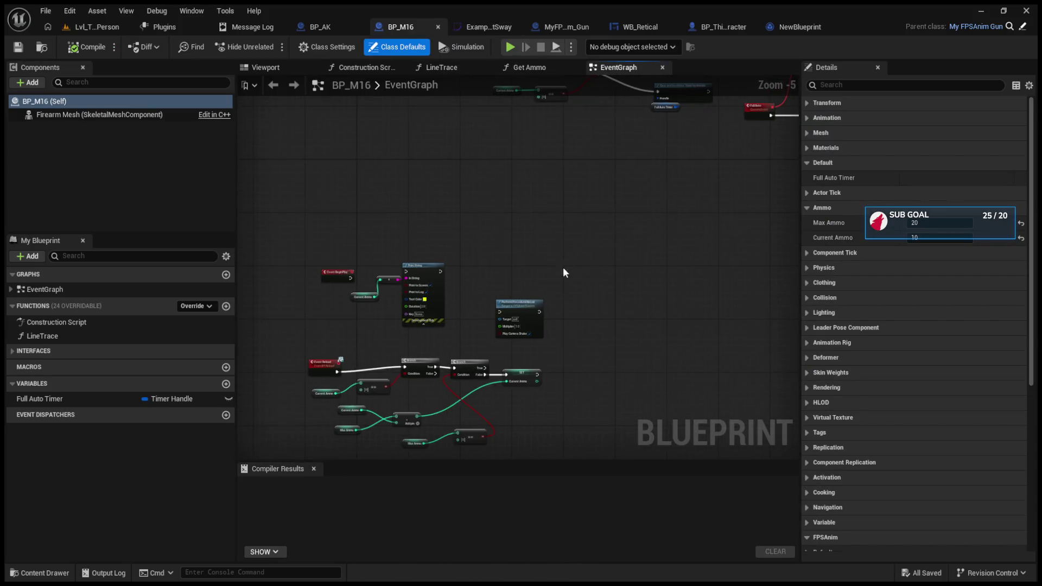
click(705, 26)
scroll(545, 287, up, 3)
click(668, 130)
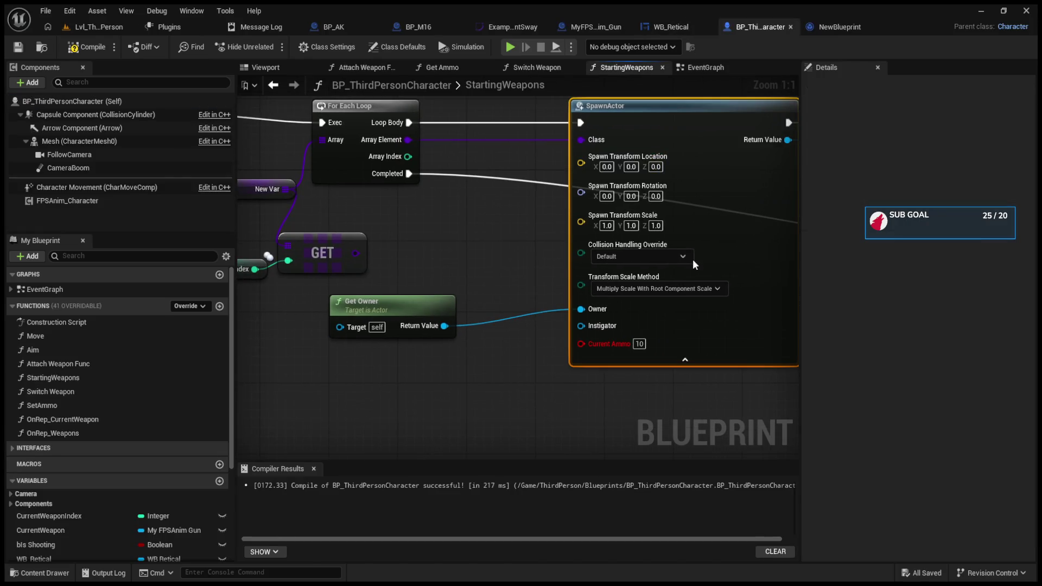
mouse_move(696, 212)
mouse_down()
mouse_move(635, 225)
mouse_move(379, 326)
mouse_move(678, 263)
mouse_up()
drag(425, 251, 539, 252)
mouse_move(512, 314)
mouse_down()
mouse_move(278, 311)
mouse_move(455, 287)
mouse_move(617, 293)
mouse_move(448, 279)
mouse_up()
key(Delete)
scroll(447, 279, down, 3)
drag(698, 304, 643, 268)
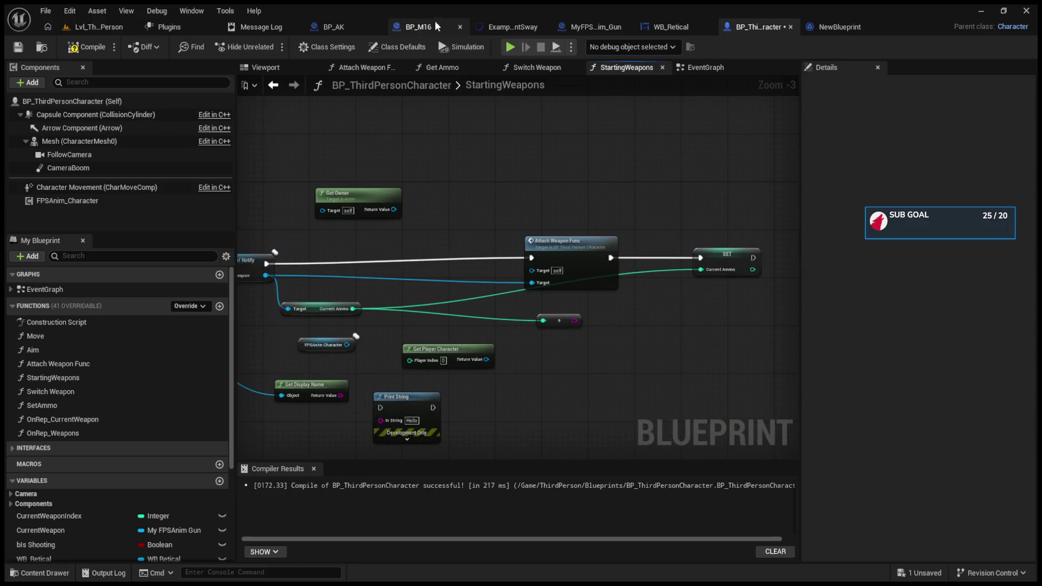
Delete the Print String, Current Ammo and recoil nodes from BP_M16's EventGraph
click(418, 24)
drag(593, 201, 598, 245)
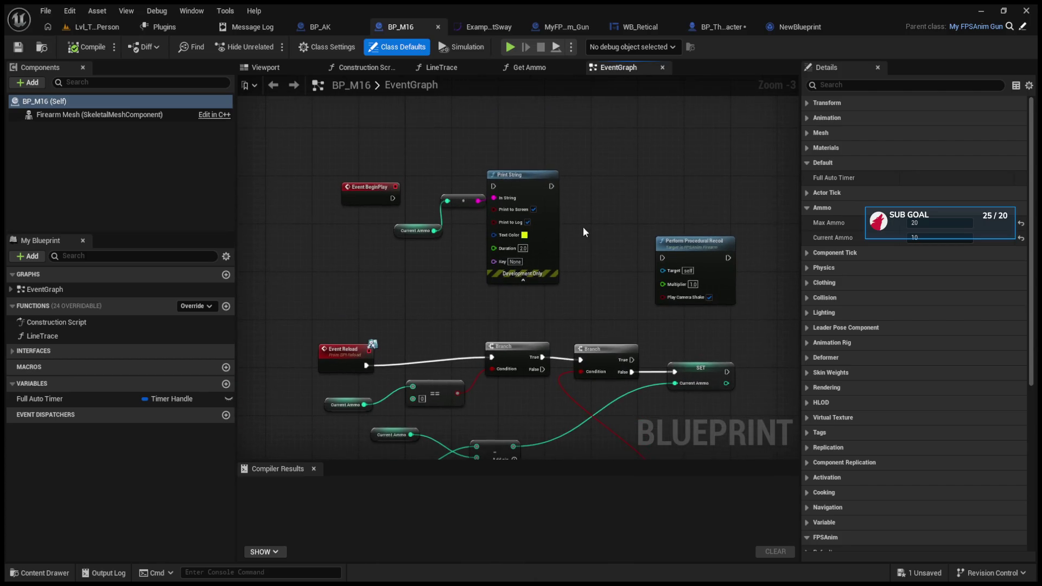
mouse_move(428, 138)
mouse_down()
mouse_move(722, 335)
mouse_move(721, 323)
mouse_up()
key(Delete)
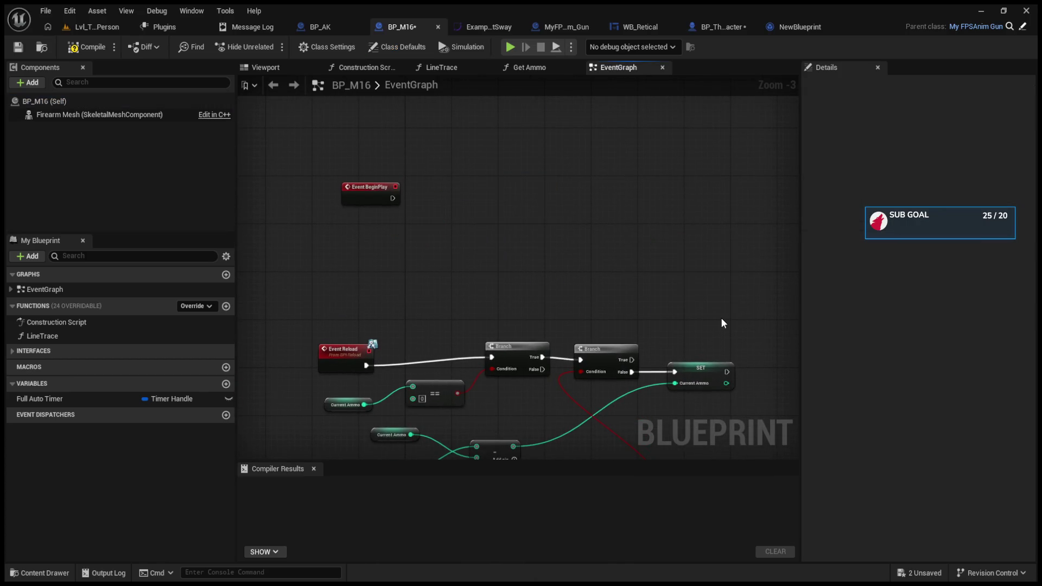
scroll(566, 299, down, 7)
scroll(596, 293, up, 5)
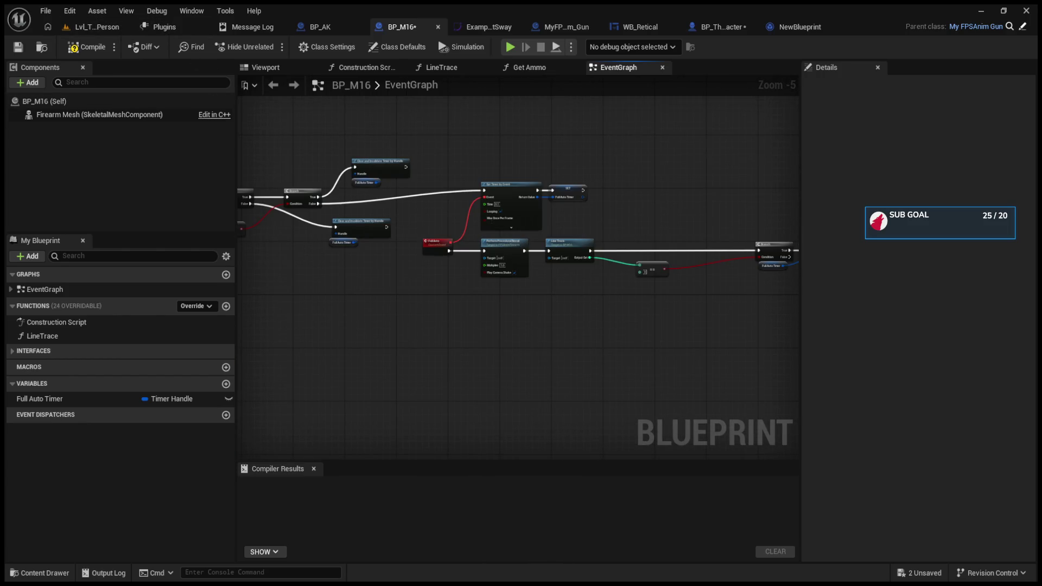
click(92, 27)
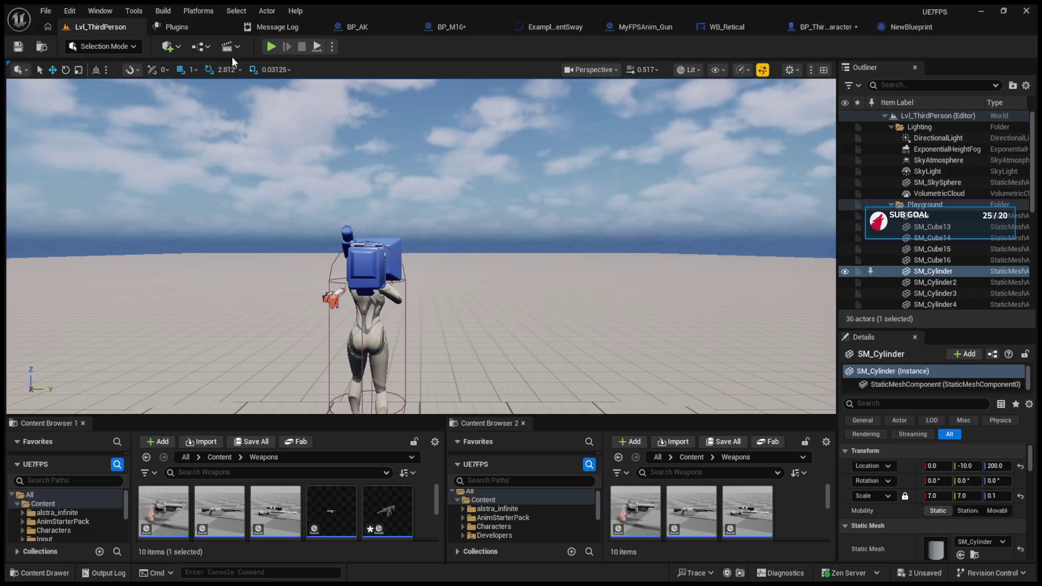
Play the level, fire the AK twice, switch to the M16 showing 10 rounds, then stop
click(271, 47)
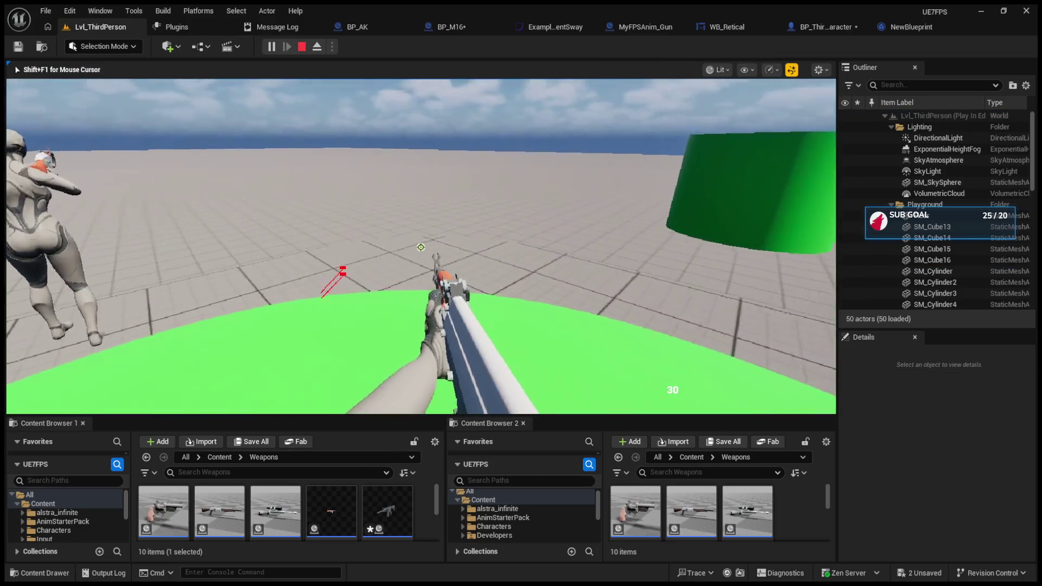
click(421, 246)
click(421, 247)
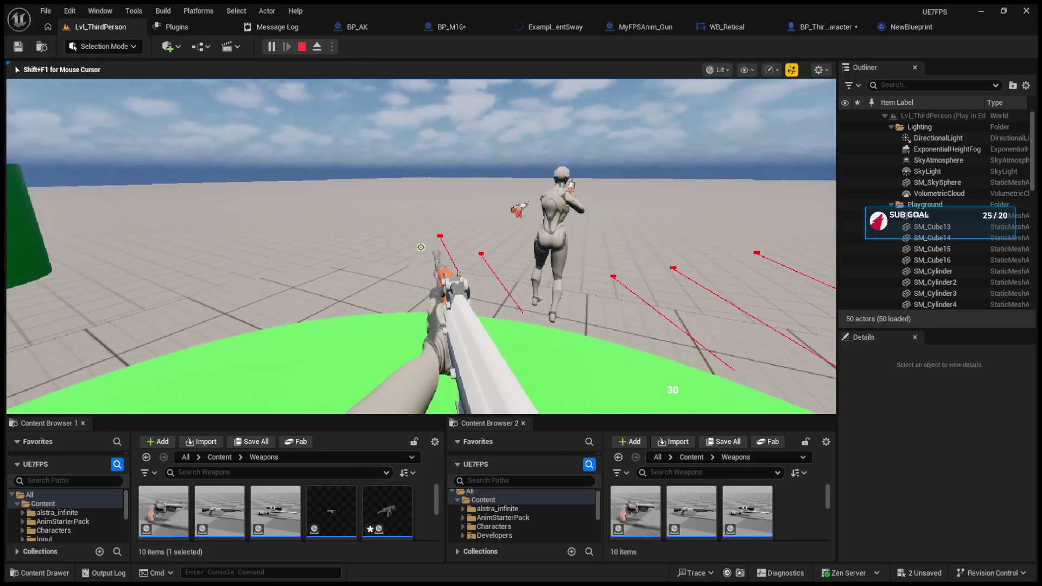
scroll(420, 247, down, 1)
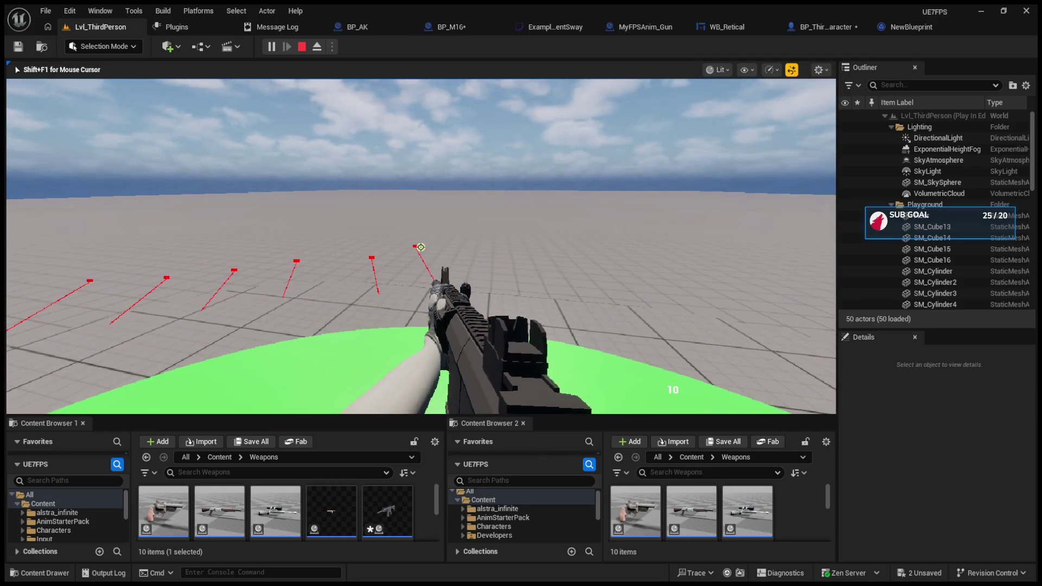
key(Escape)
Line up the second Branch and the Current Ammo SET node in BP_M16's EventGraph
click(452, 26)
scroll(542, 255, down, 5)
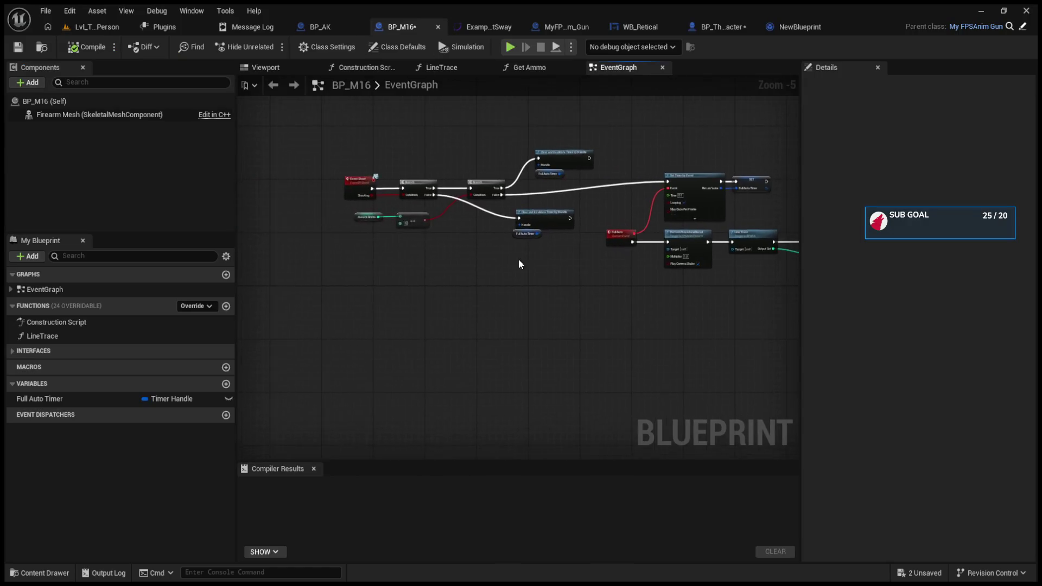
scroll(526, 263, up, 10)
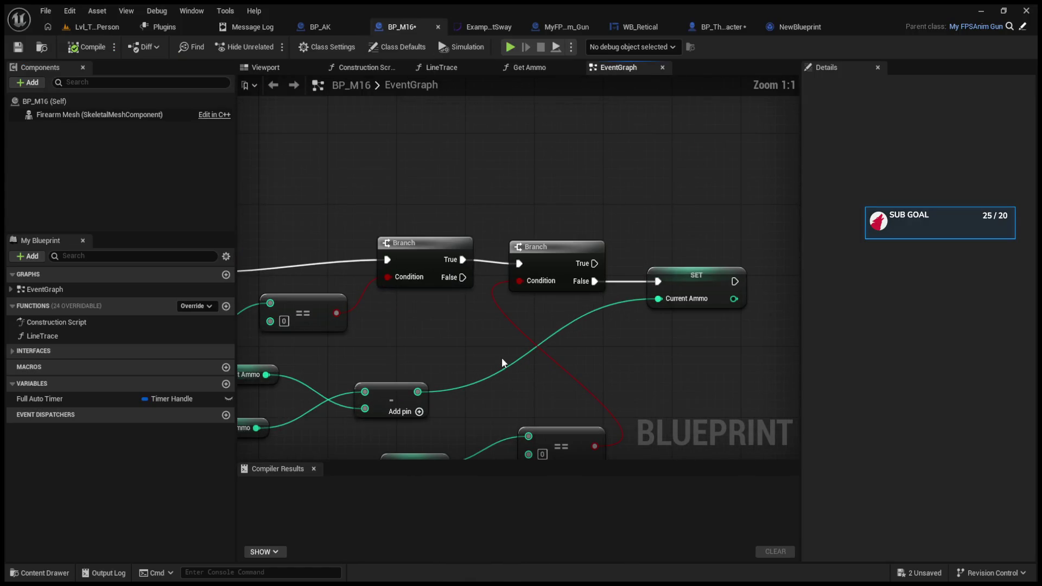
drag(550, 257, 549, 249)
drag(681, 275, 680, 256)
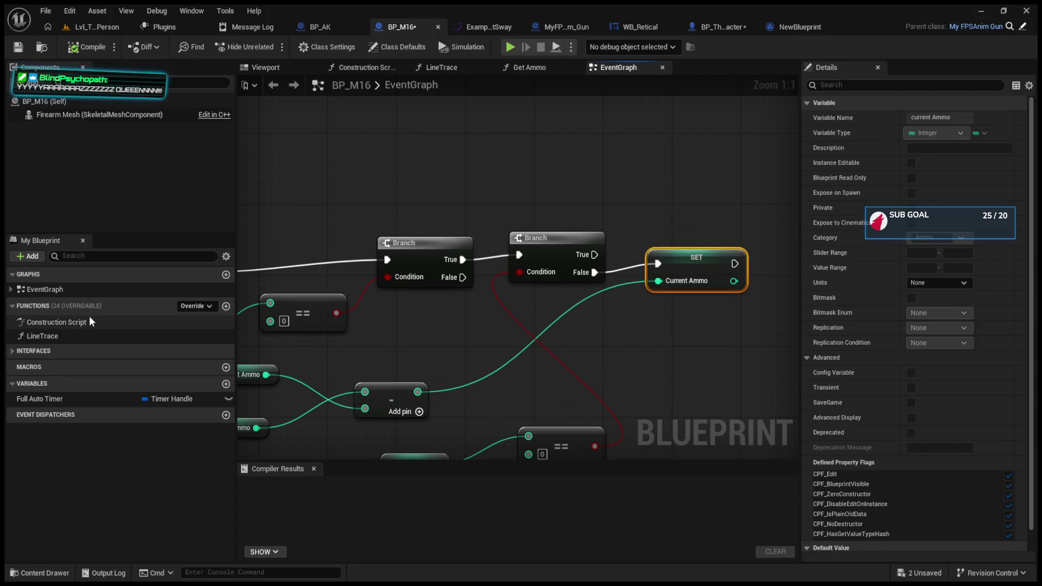
Reposition Max Ammo in the Get Ammo interface graph, then return and compile BP_M16
click(11, 351)
double_click(47, 379)
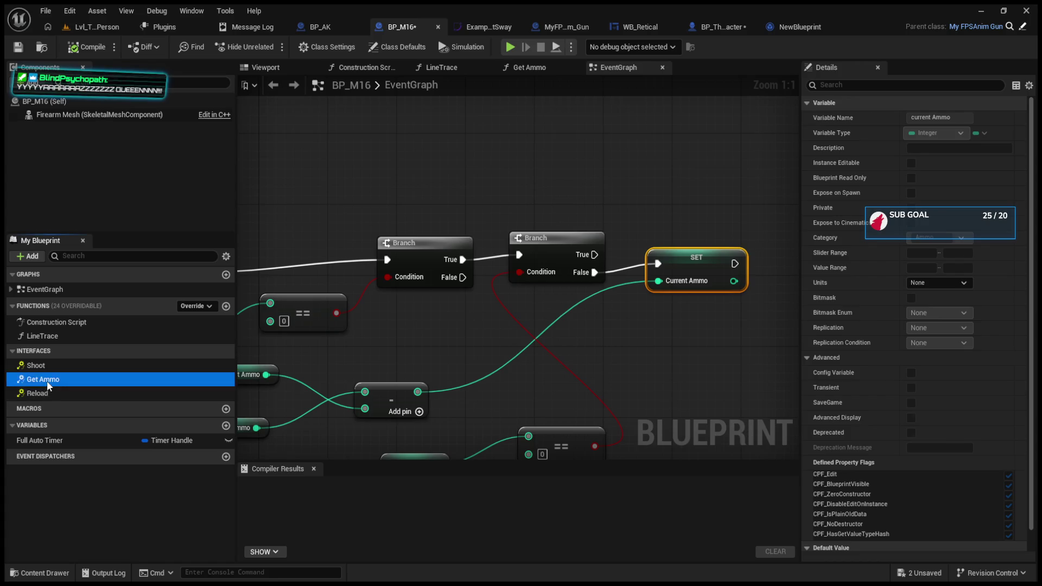
drag(392, 318, 385, 302)
click(274, 85)
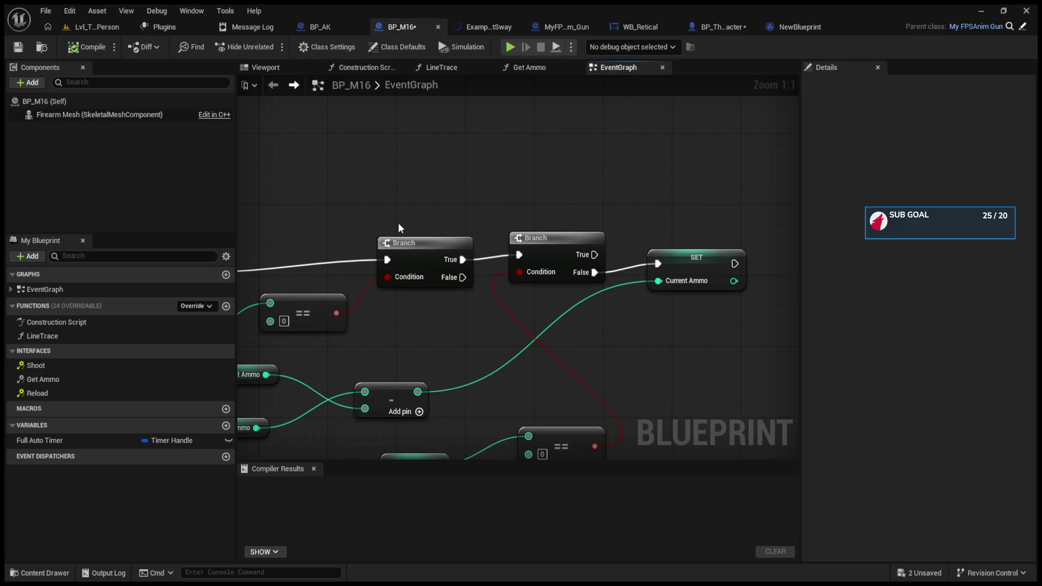
click(87, 46)
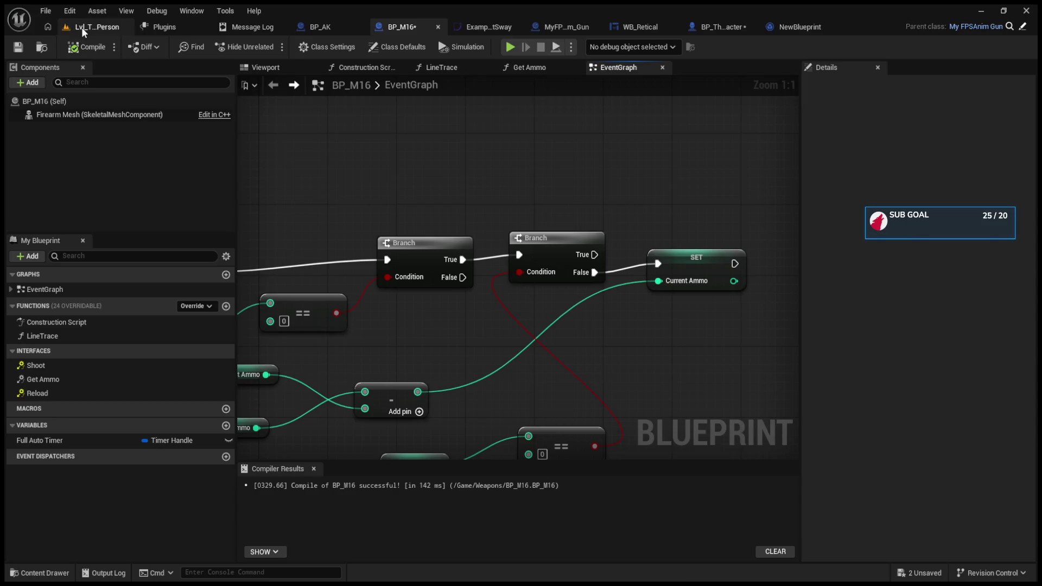
Play Lvl_ThirdPerson to test the rifle's shot traces, then stop the session
click(89, 26)
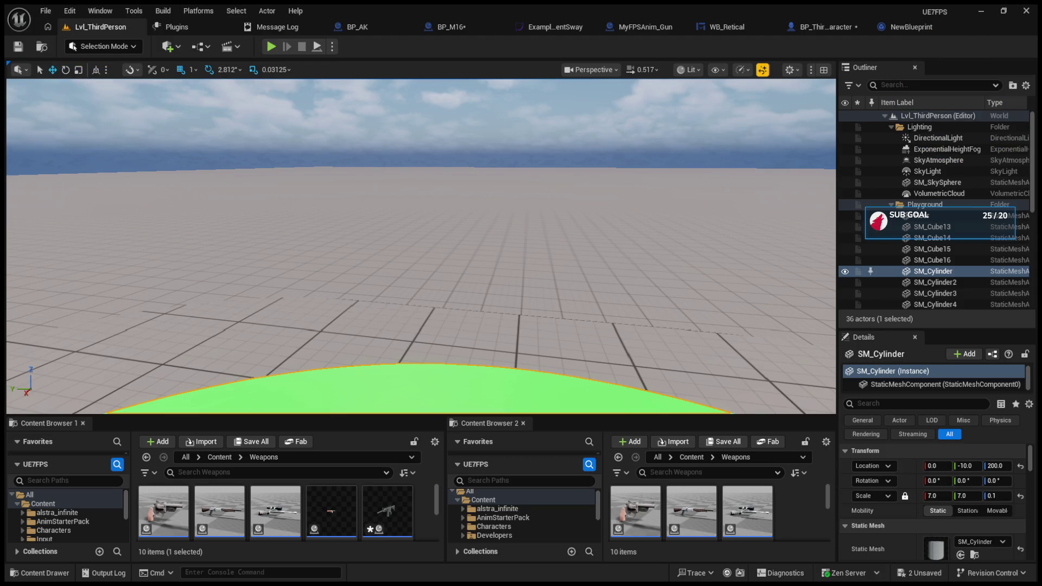
key(alt+p)
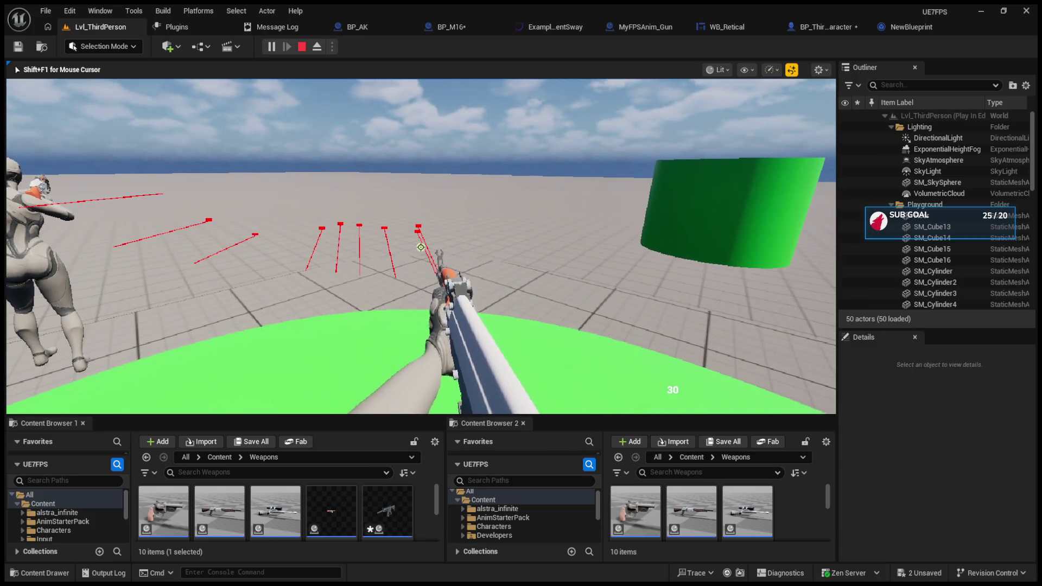
key(Escape)
click(352, 27)
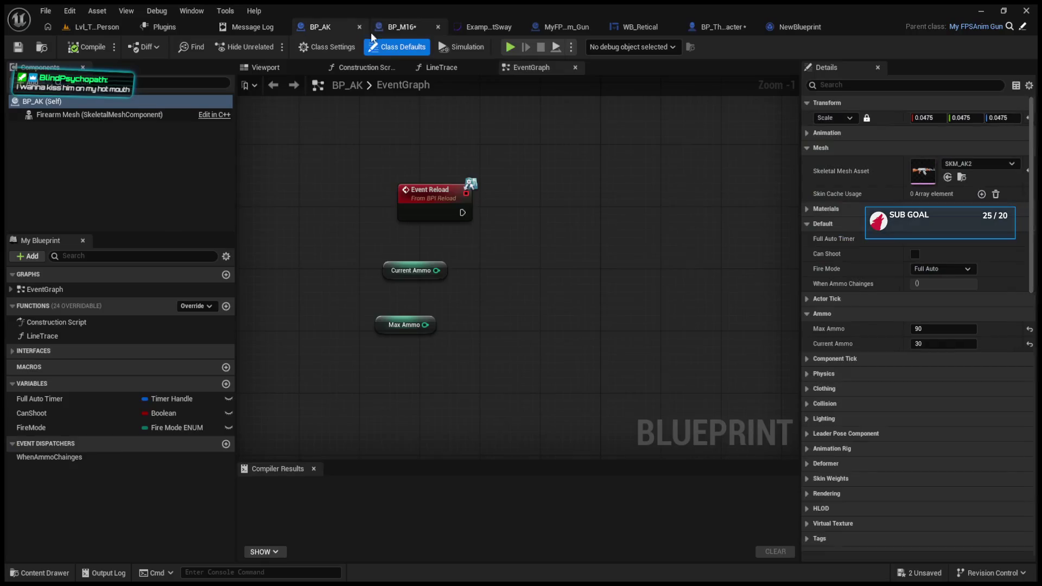
Rearrange BP_AK's == comparison, Branch, Full Auto Timer and Clear and Invalidate Timer nodes
scroll(380, 261, down, 5)
scroll(501, 357, up, 4)
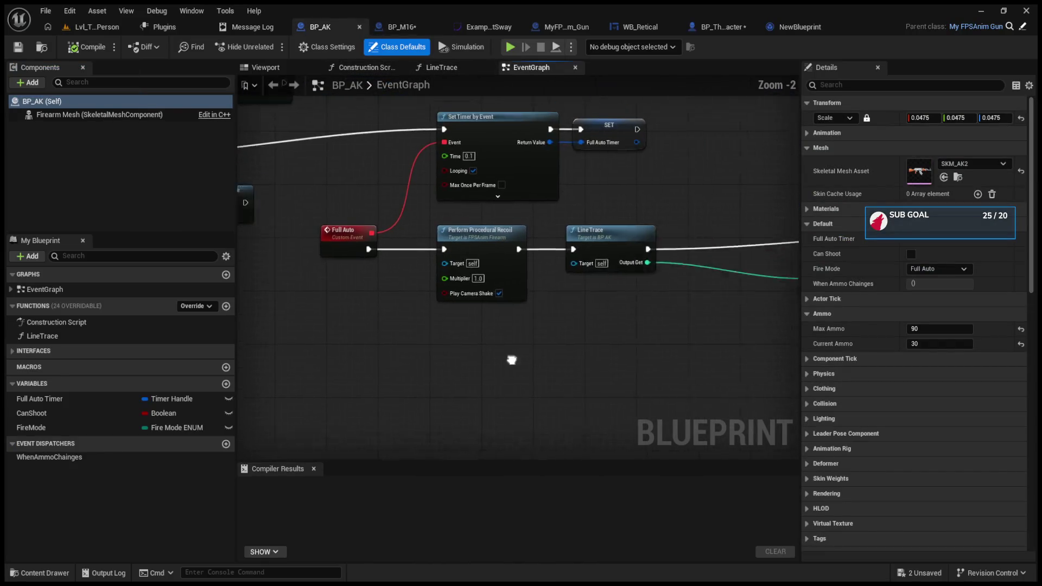
drag(543, 277, 477, 298)
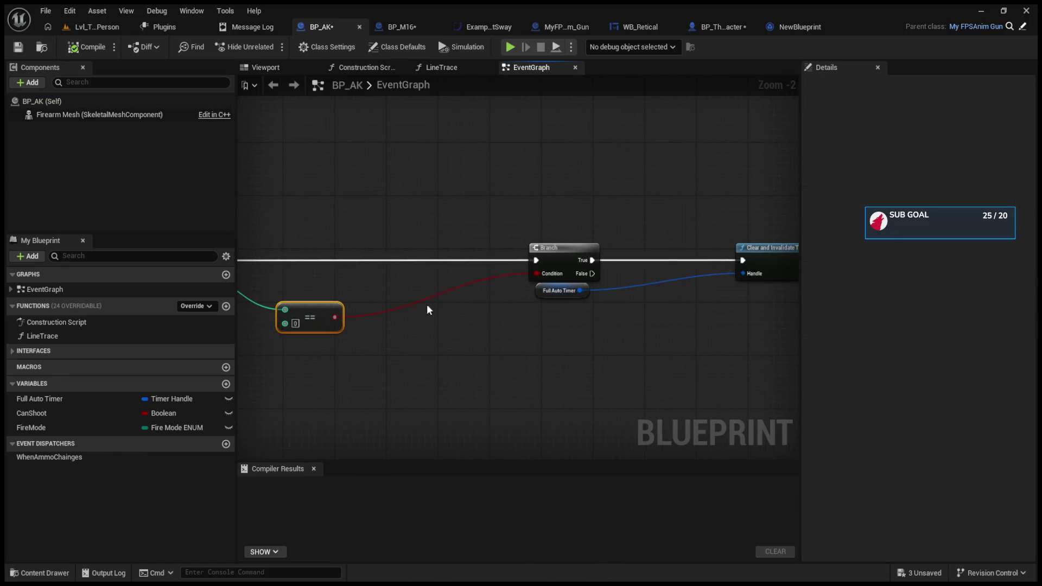
click(513, 250)
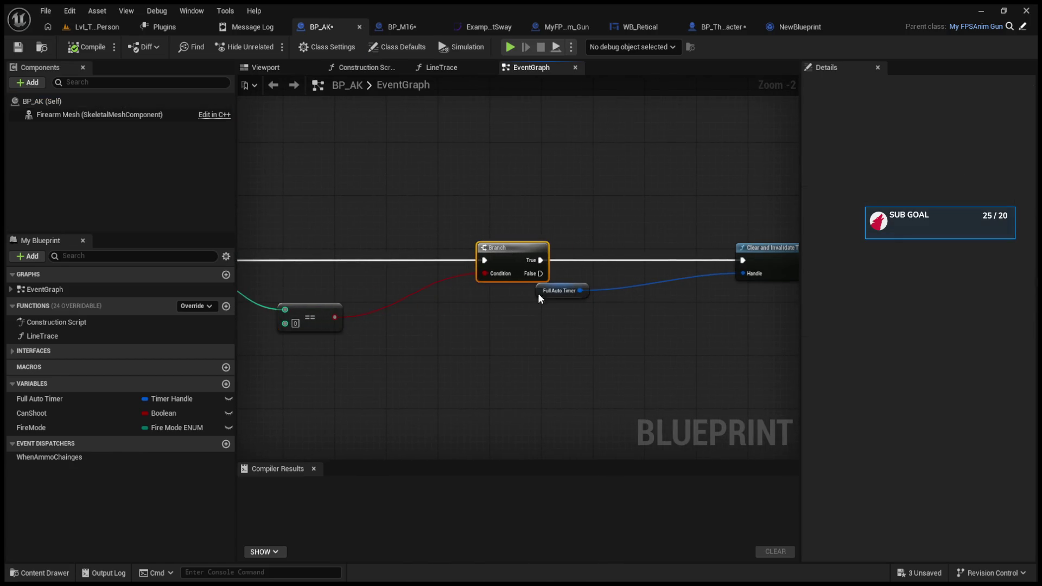
drag(543, 290, 452, 317)
drag(778, 254, 674, 261)
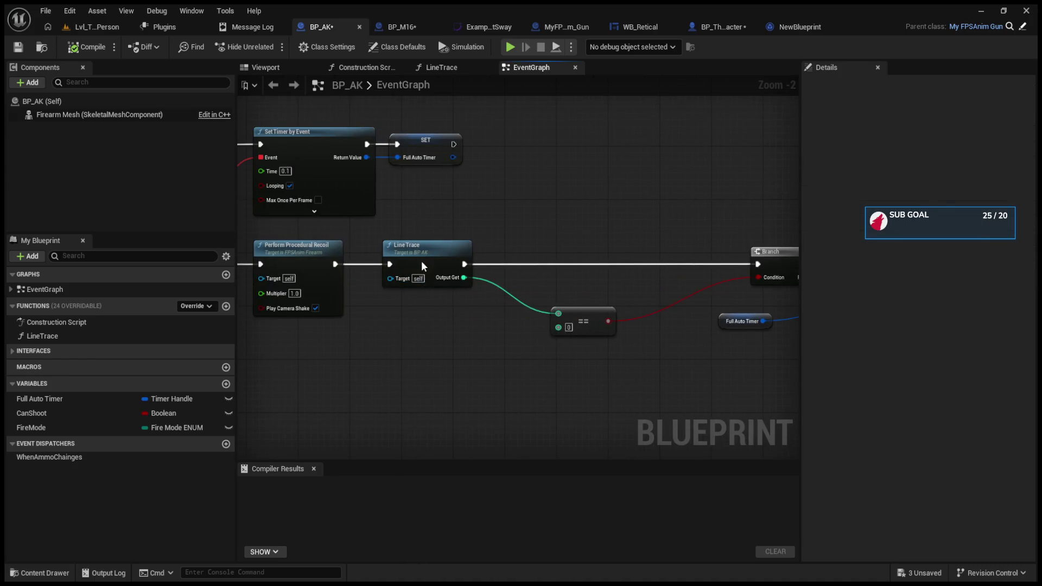
Move the current Ammo SET node in LineTrace and delete the WhenAmmoChainges event dispatcher
double_click(421, 260)
drag(514, 282, 493, 235)
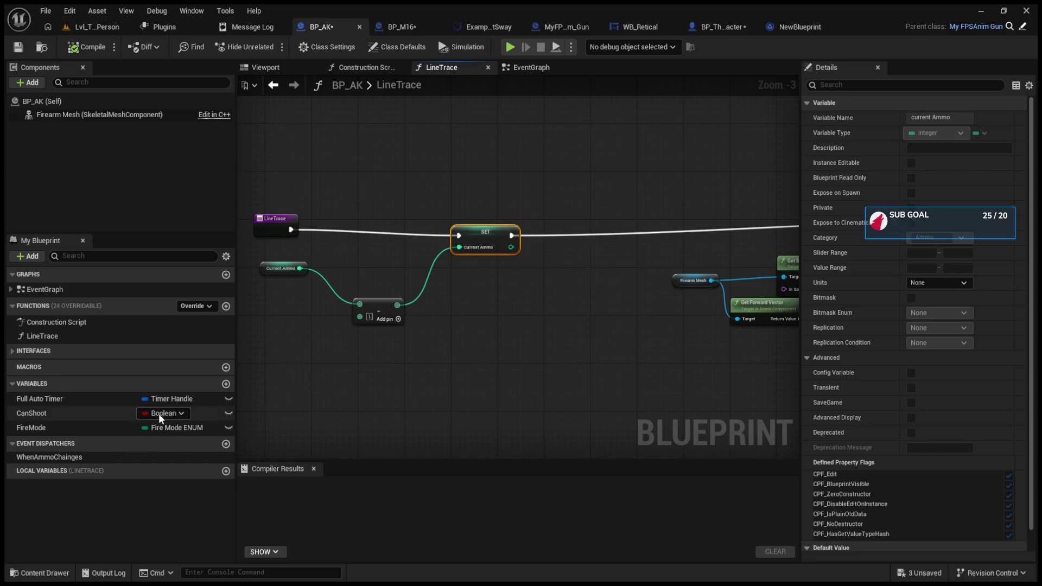
click(48, 457)
key(Delete)
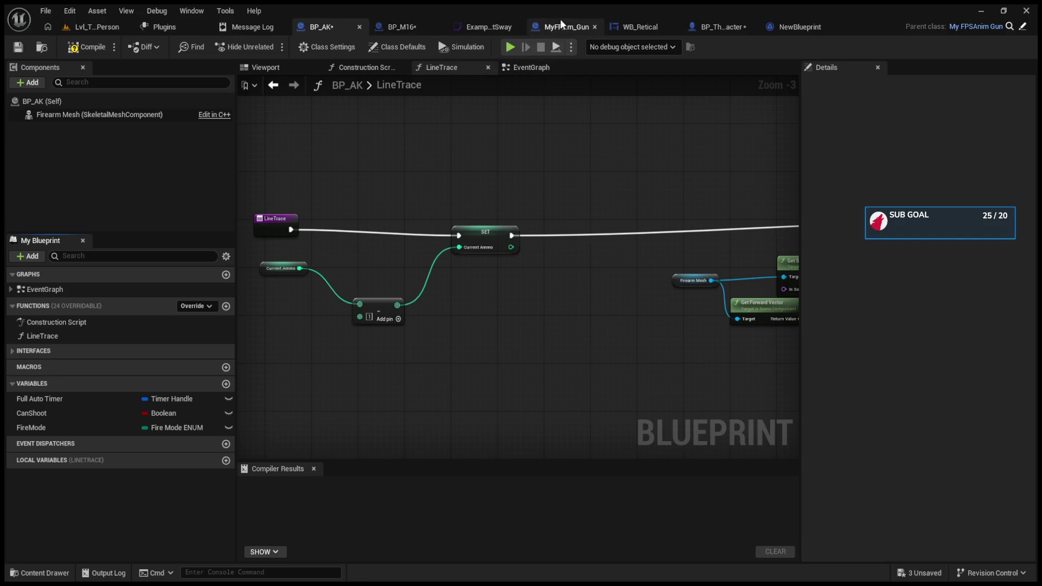
click(705, 27)
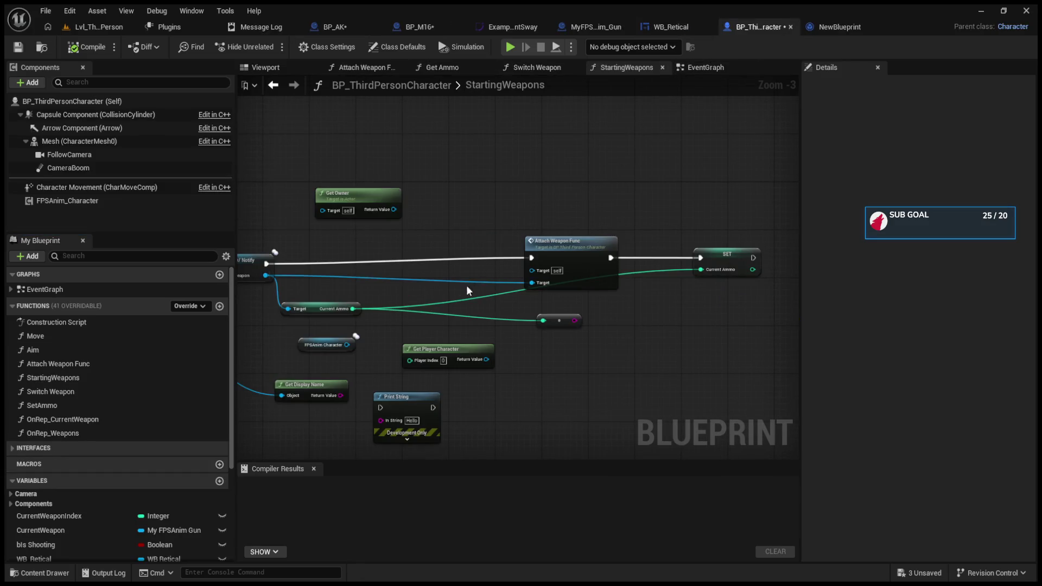
Delete the stray reroute node and its wire
scroll(496, 306, down, 1)
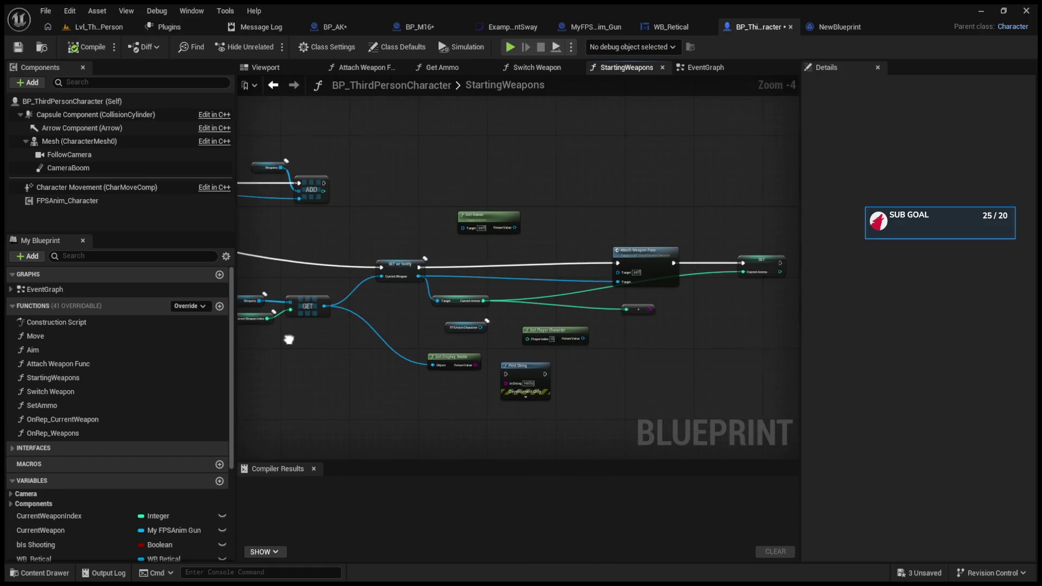
scroll(539, 313, up, 2)
click(593, 294)
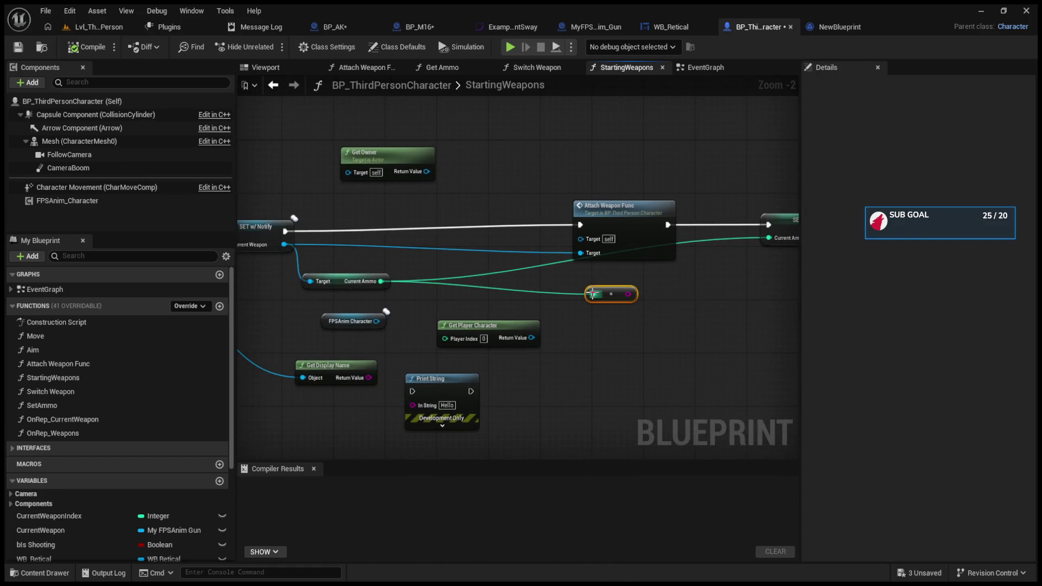
key(Delete)
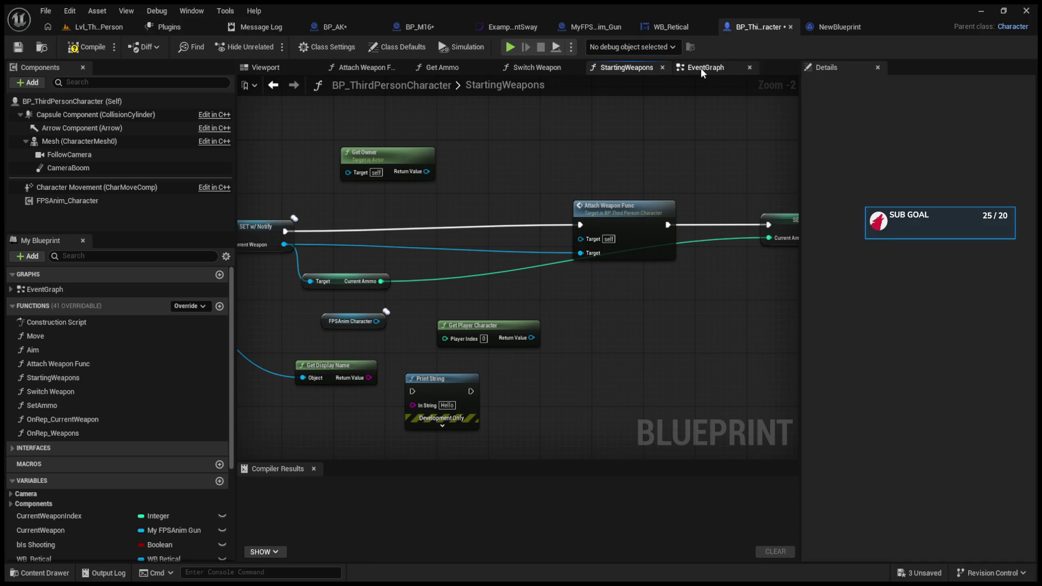
In the character's event graph, inspect the Bullets and Current Ammo variable properties
click(701, 68)
scroll(627, 302, down, 3)
scroll(675, 356, up, 3)
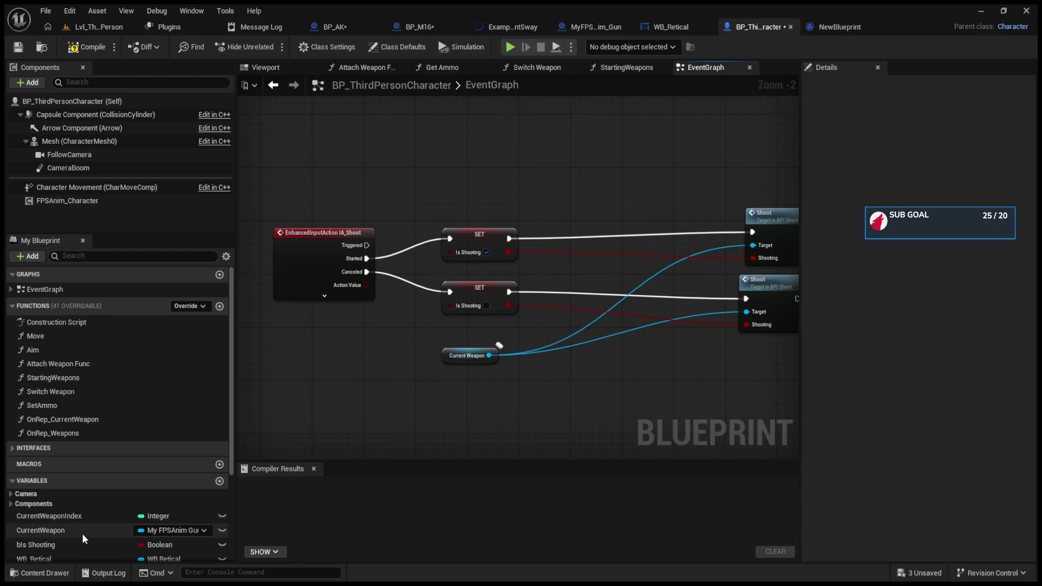
scroll(83, 532, down, 5)
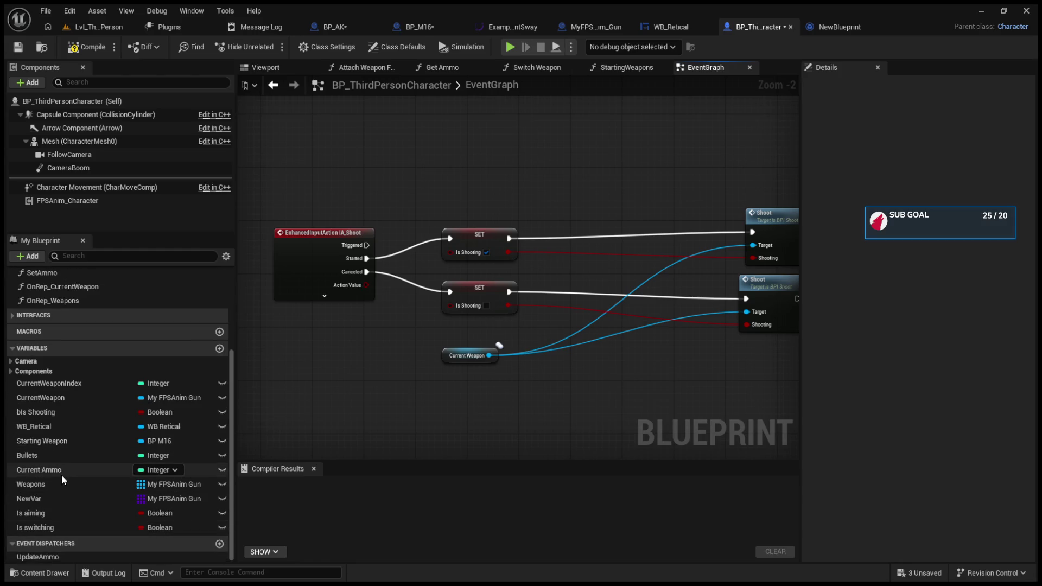
click(42, 453)
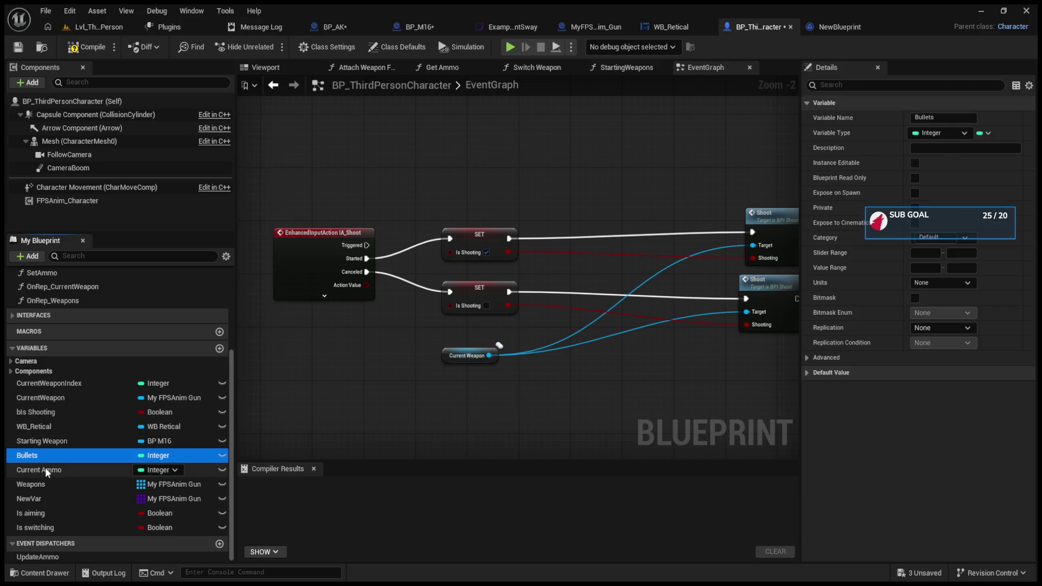
click(47, 469)
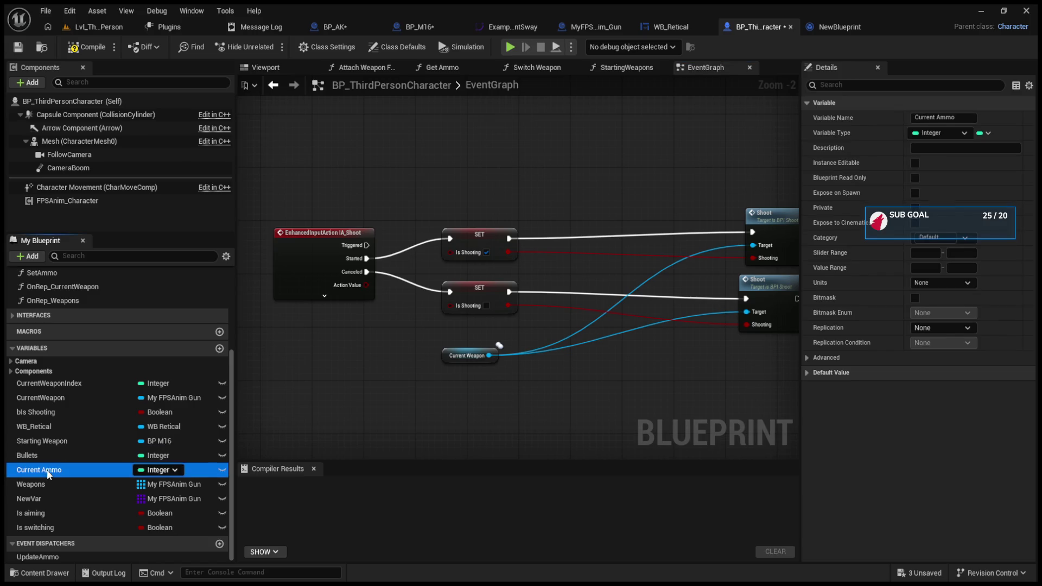
click(40, 457)
click(47, 472)
Add a SET Current Ammo between the Started branch and top Shoot, fed by the weapon's Current Ammo
drag(269, 481, 604, 246)
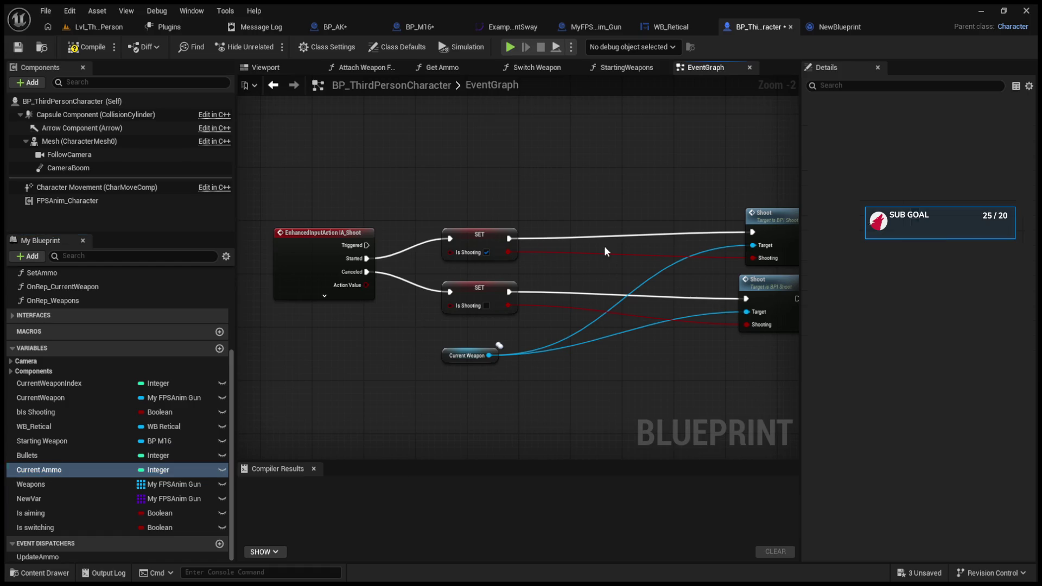
click(609, 282)
drag(509, 238, 579, 232)
drag(644, 232, 751, 232)
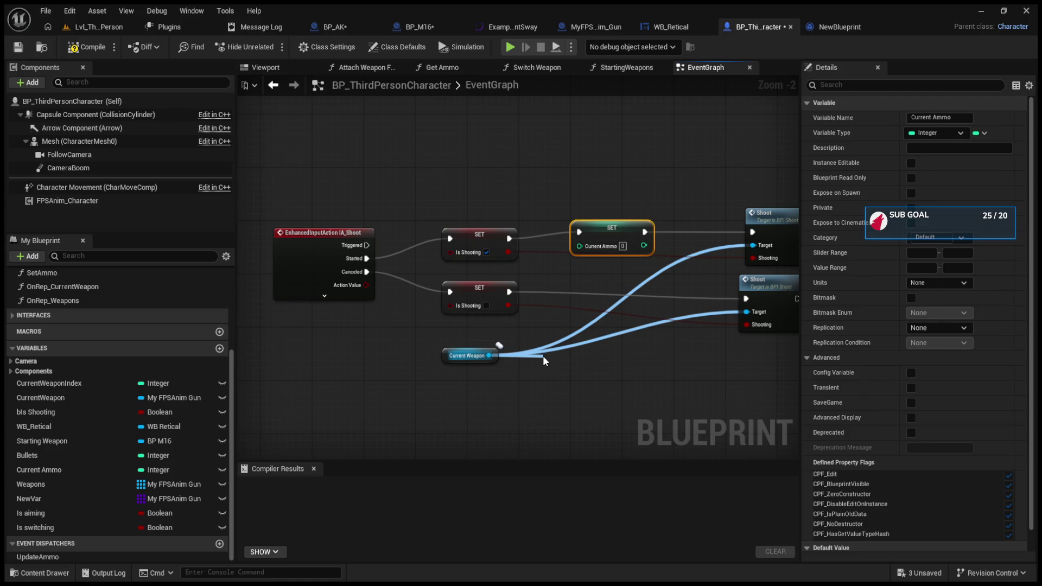
drag(543, 356, 542, 356)
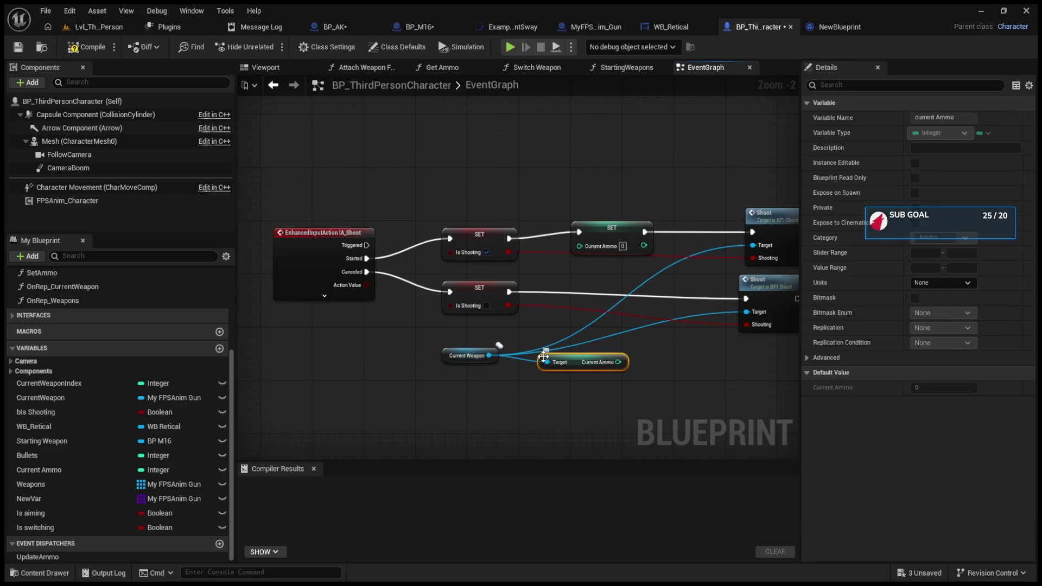
drag(618, 361, 579, 245)
Copy that setter onto the Canceled branch before the lower Shoot, feed it weapon ammo, and compile
click(611, 239)
key(ctrl+c)
key(ctrl+v)
drag(654, 319, 584, 285)
drag(508, 292, 566, 291)
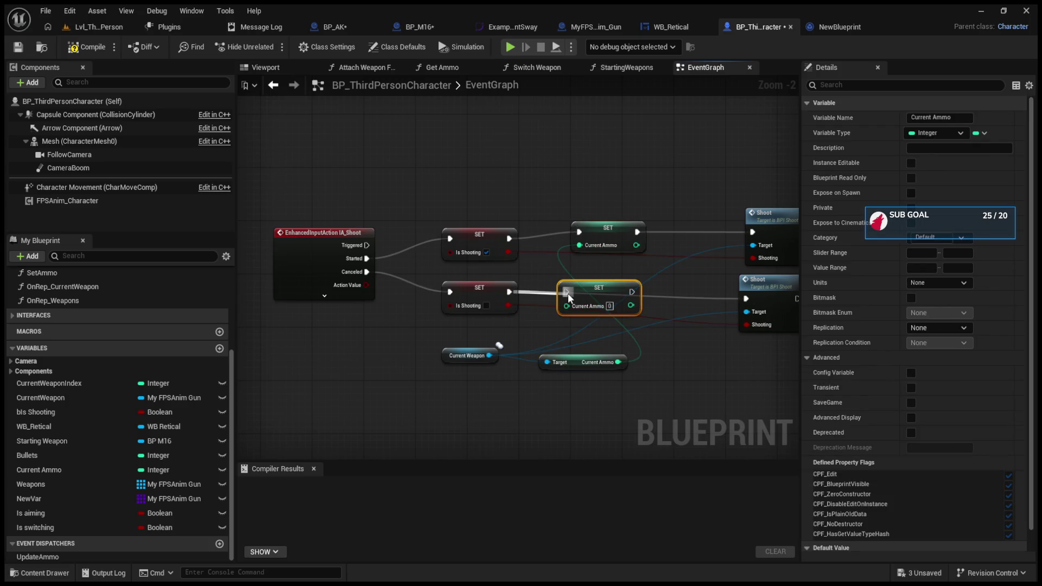
drag(629, 292, 746, 298)
drag(617, 362, 566, 305)
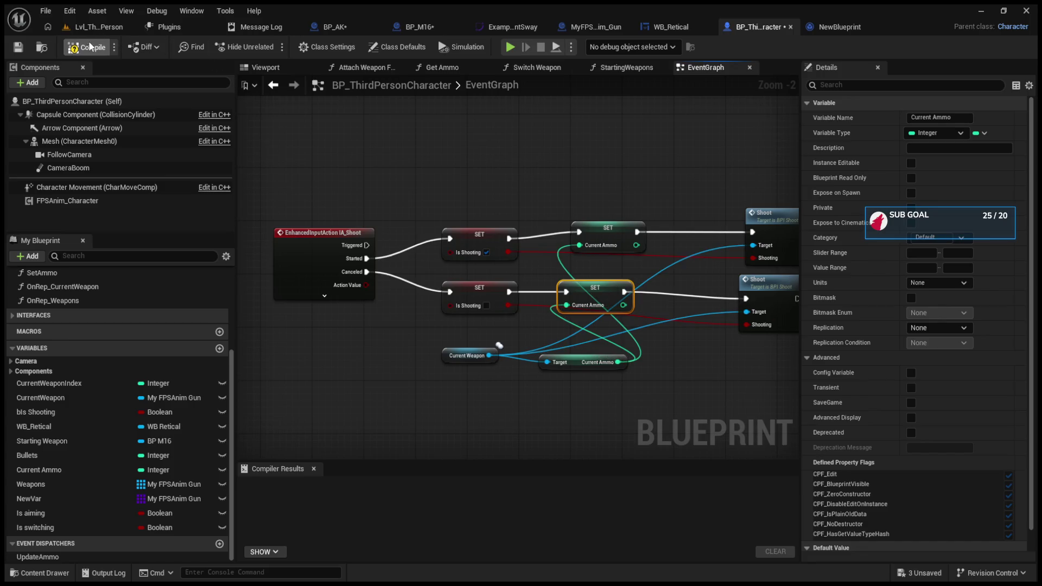
click(102, 28)
Play-test the level, firing the rifle, swapping to weapon 2 and firing again
click(269, 48)
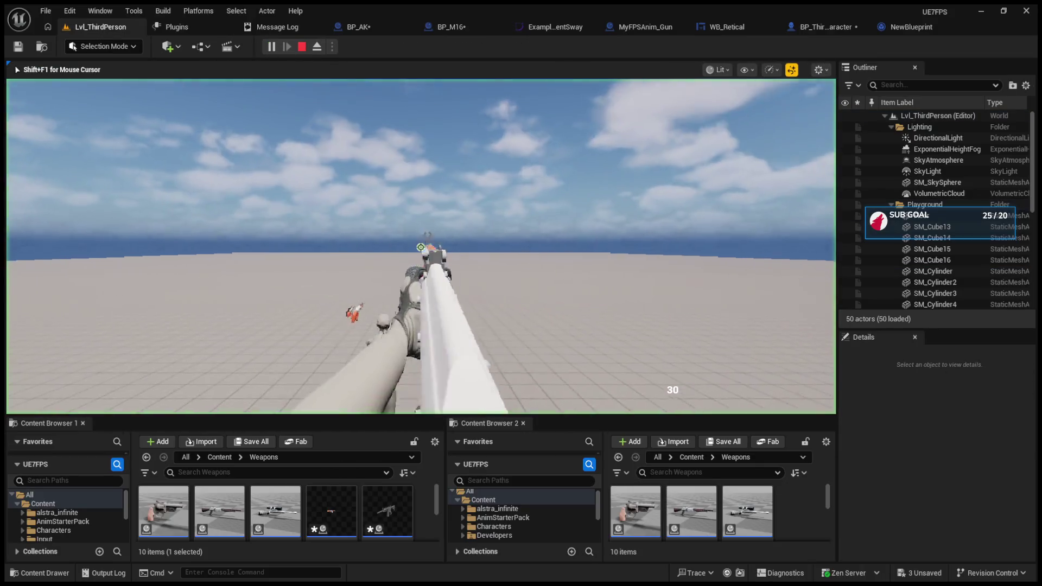
click(420, 247)
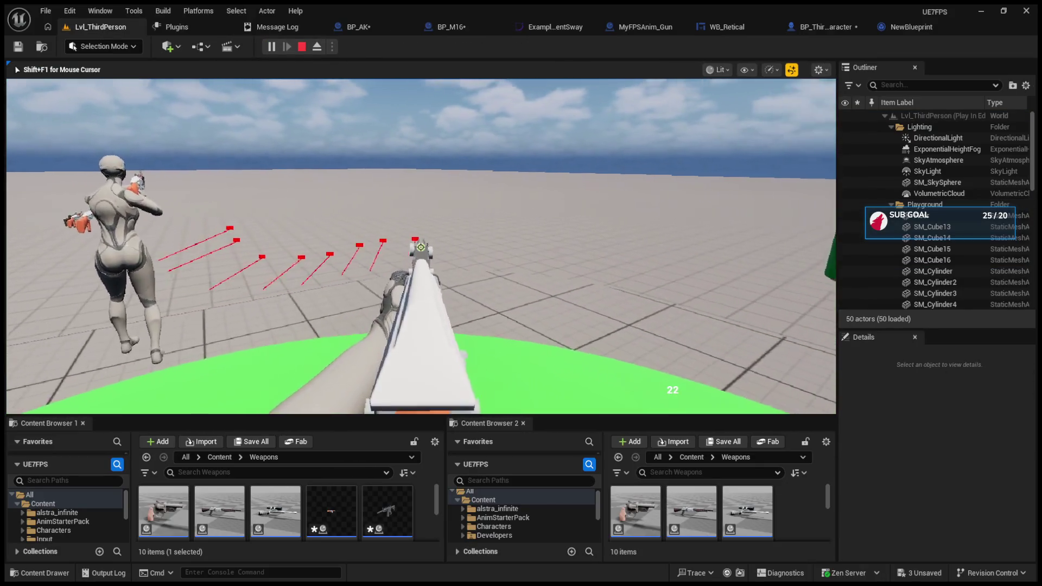
click(420, 247)
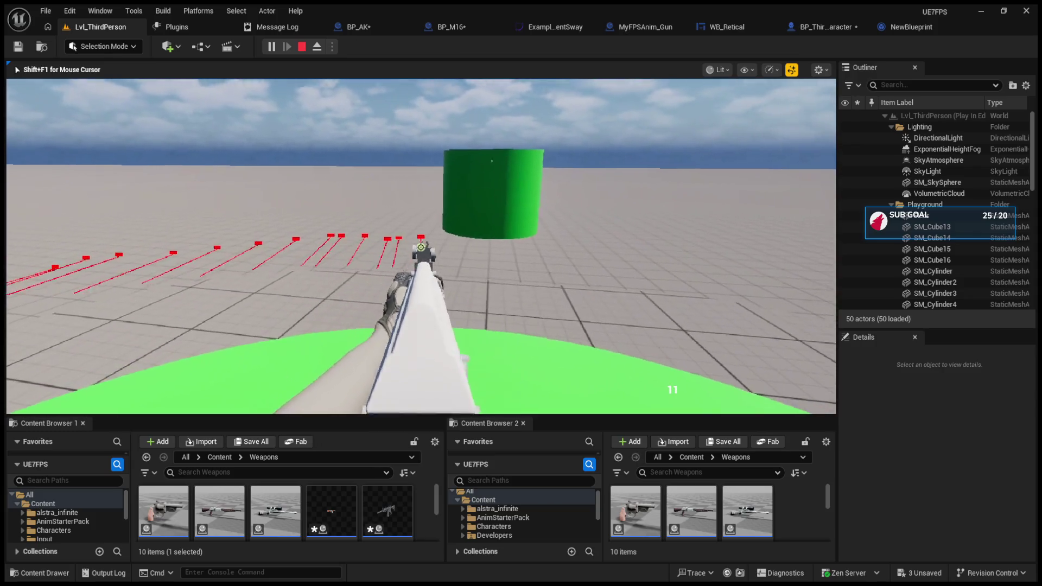
key(2)
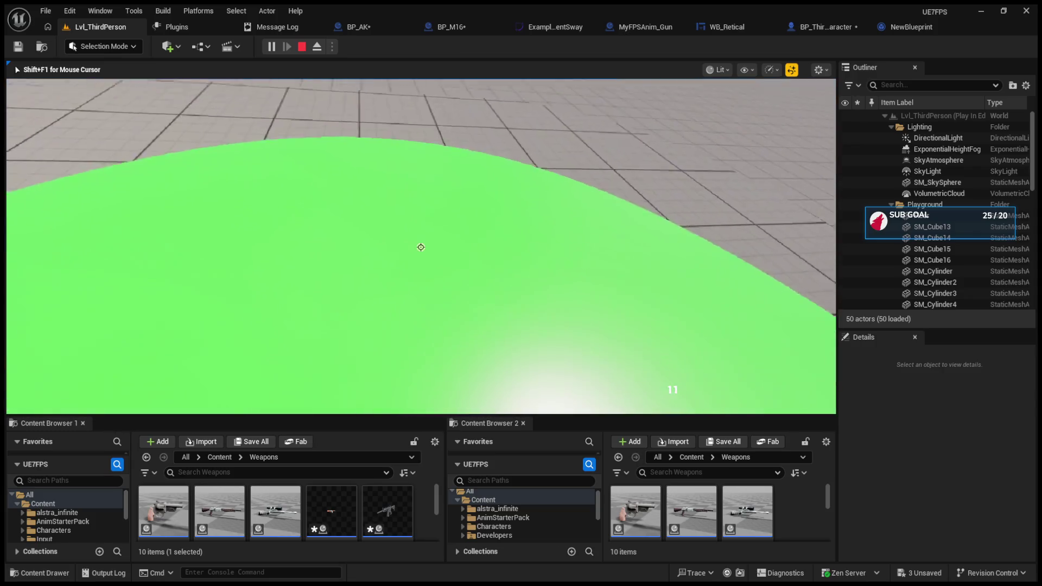
click(420, 248)
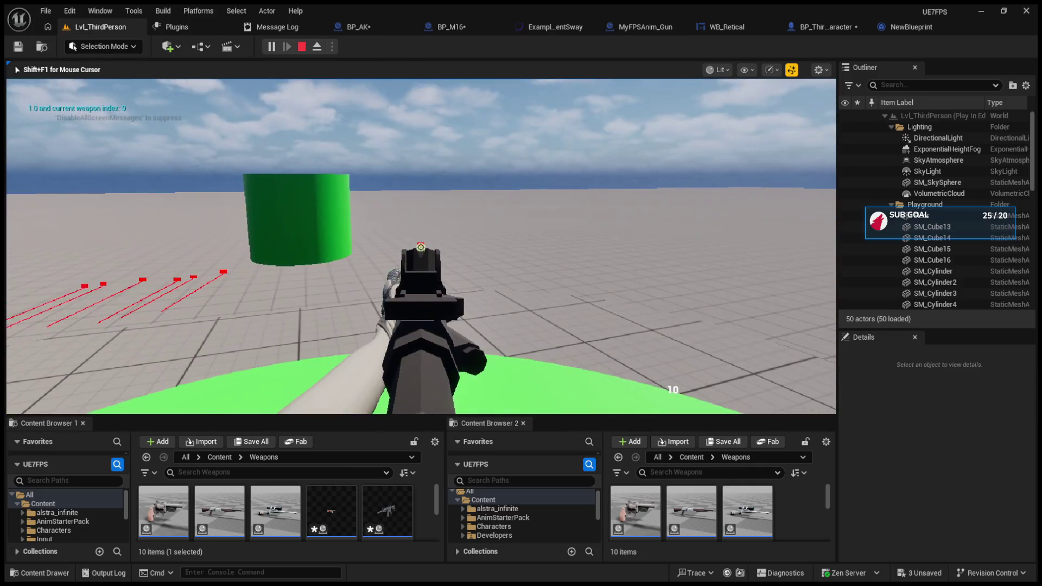
click(420, 247)
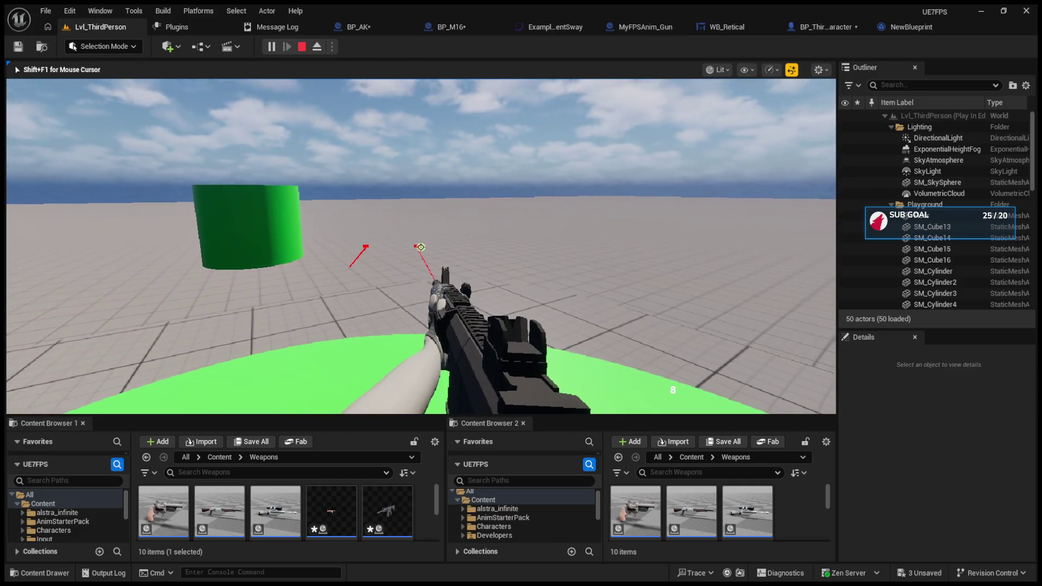
key(Escape)
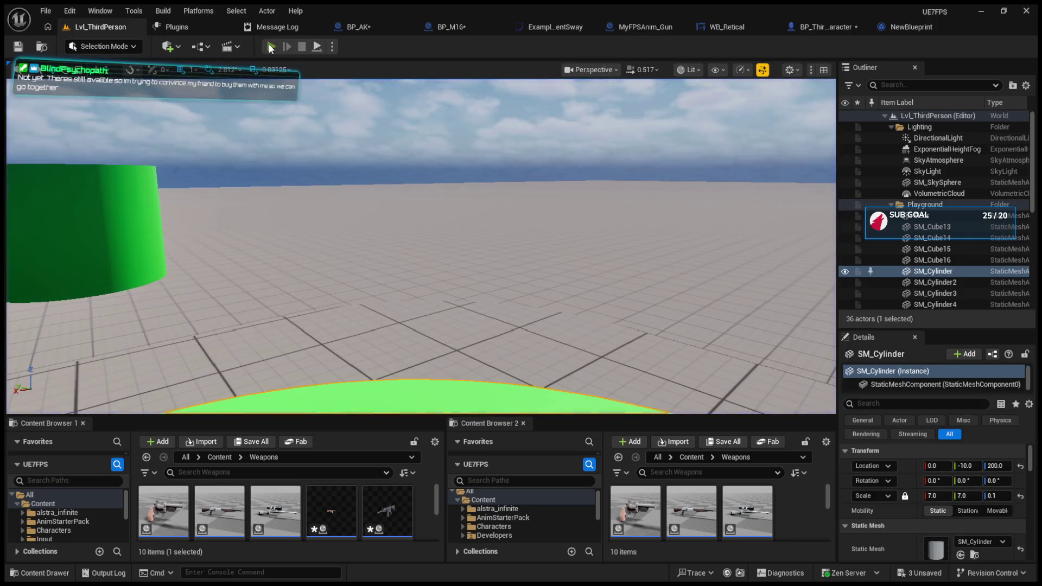
Run two more play sessions, firing to recheck the HUD ammo count
key(alt+p)
click(420, 247)
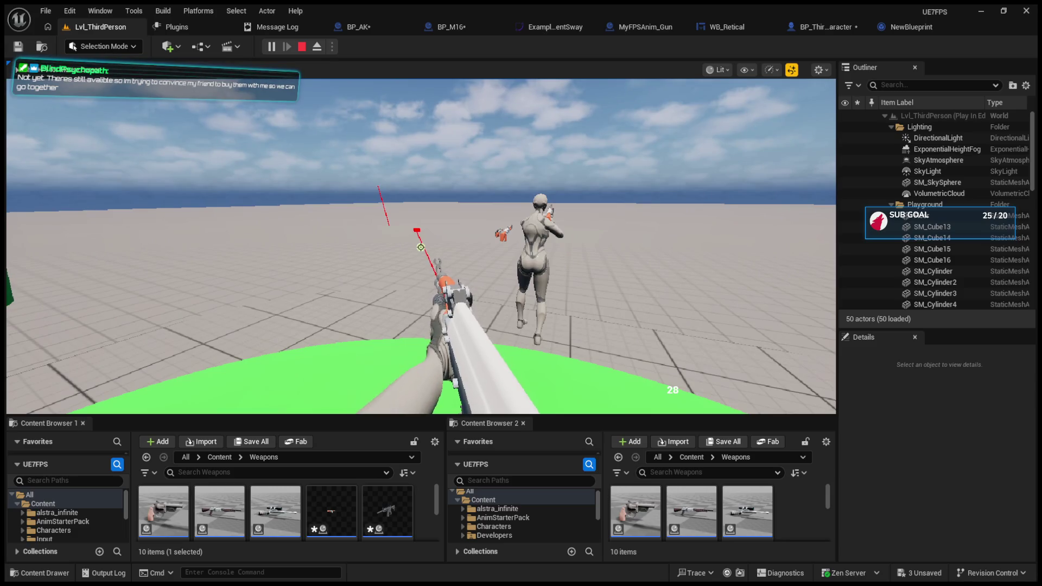
key(Escape)
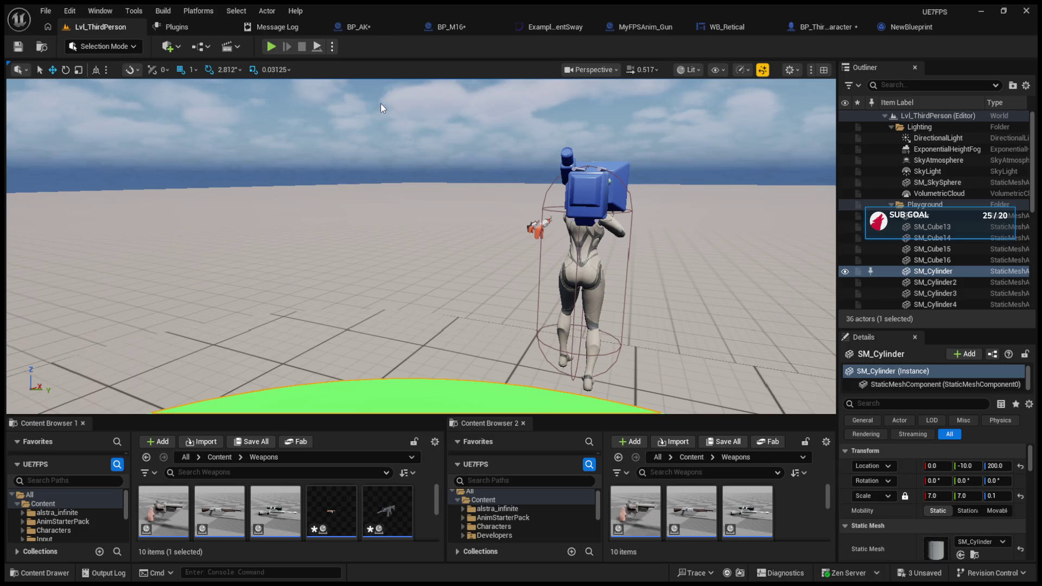
key(alt+p)
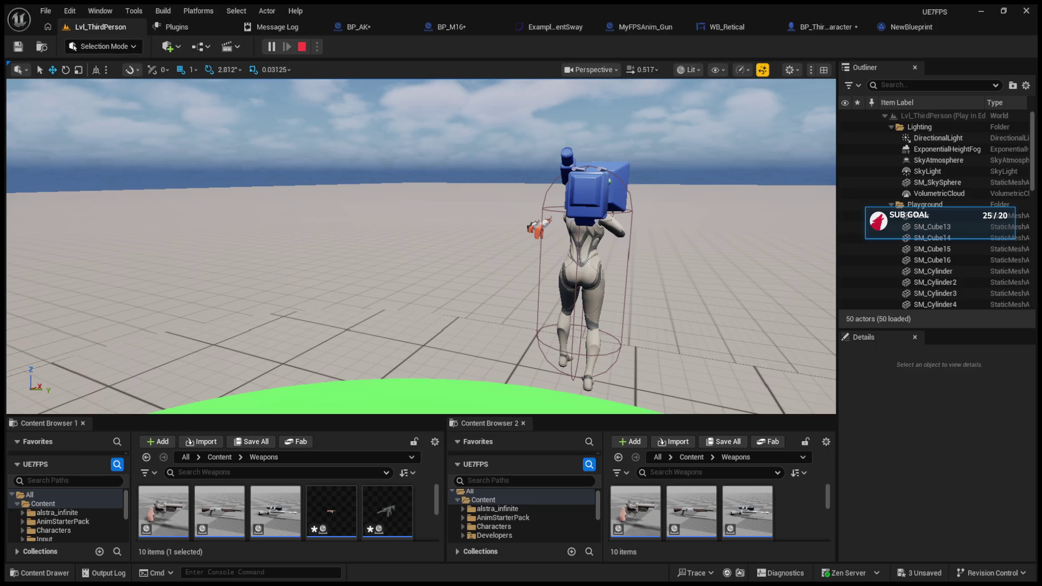
click(934, 271)
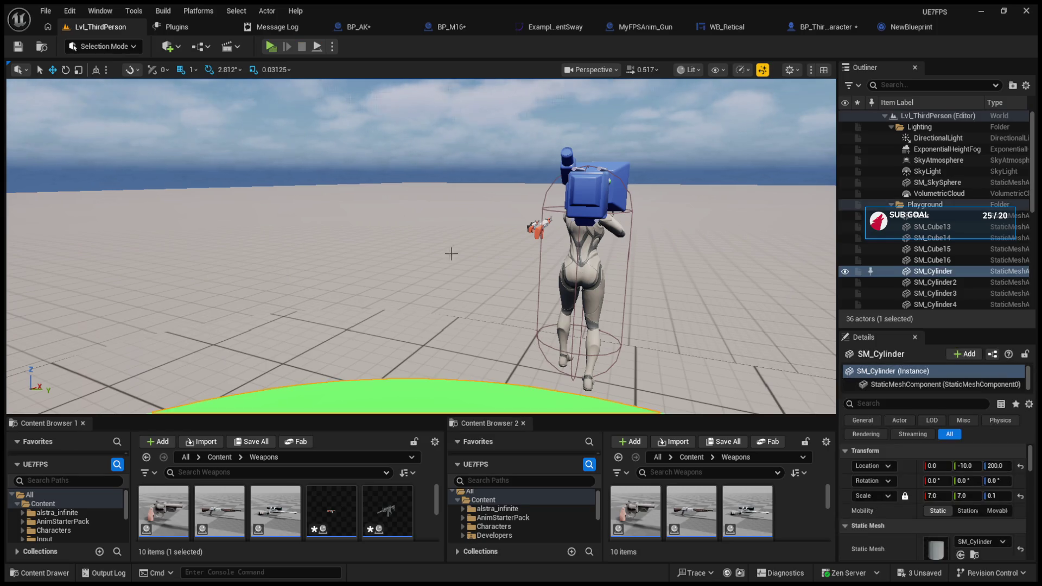
click(473, 282)
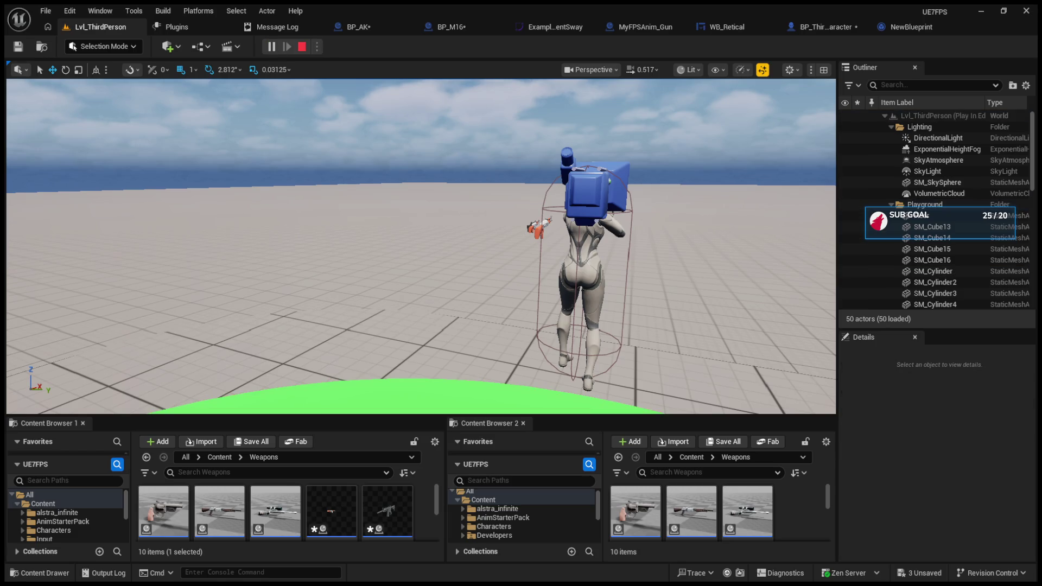
key(Escape)
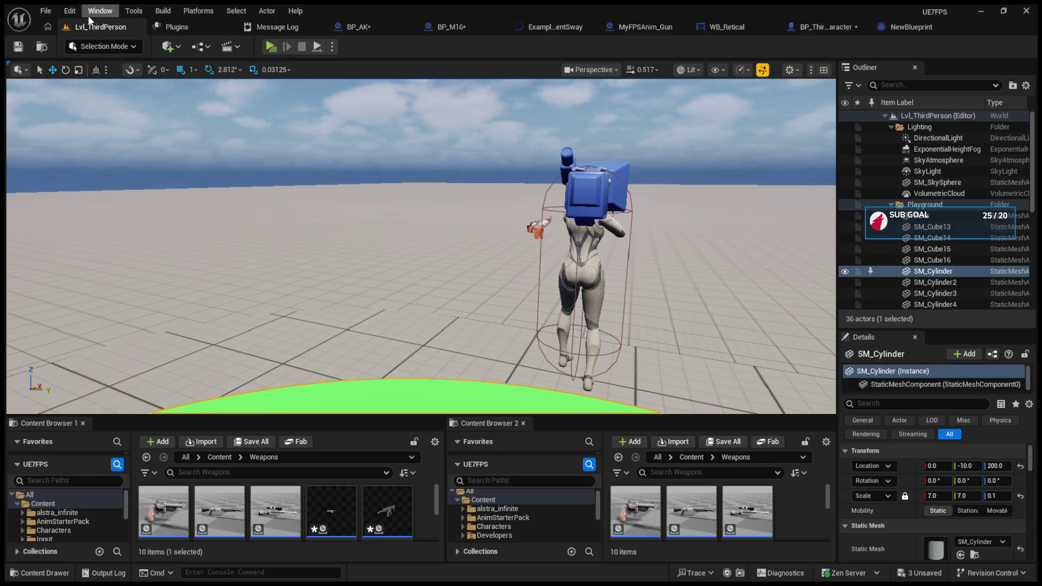
click(45, 11)
Save all modified assets and switch to the BP_M16 weapon blueprint
key(ctrl+shift+s)
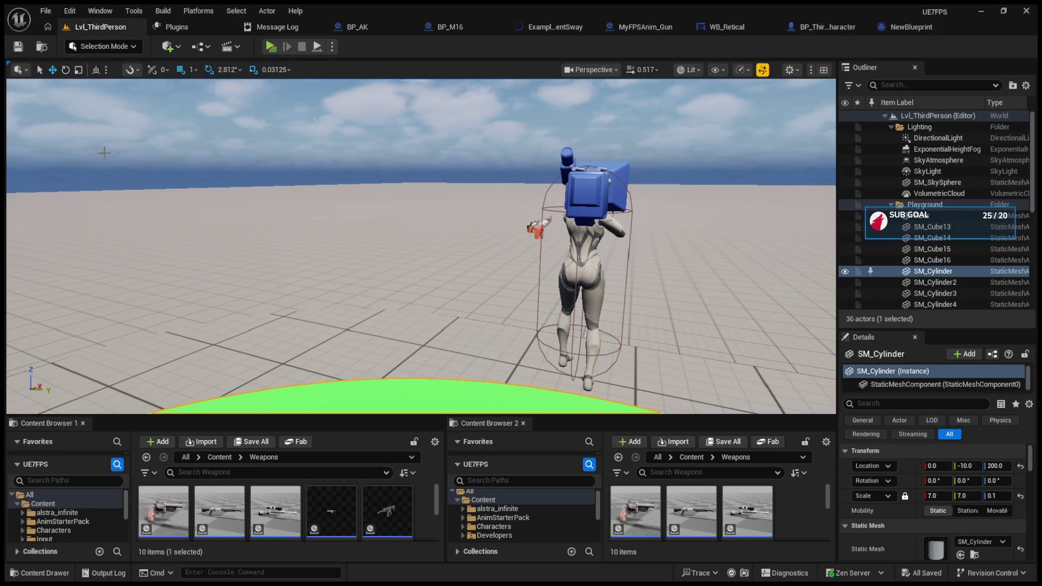
click(832, 24)
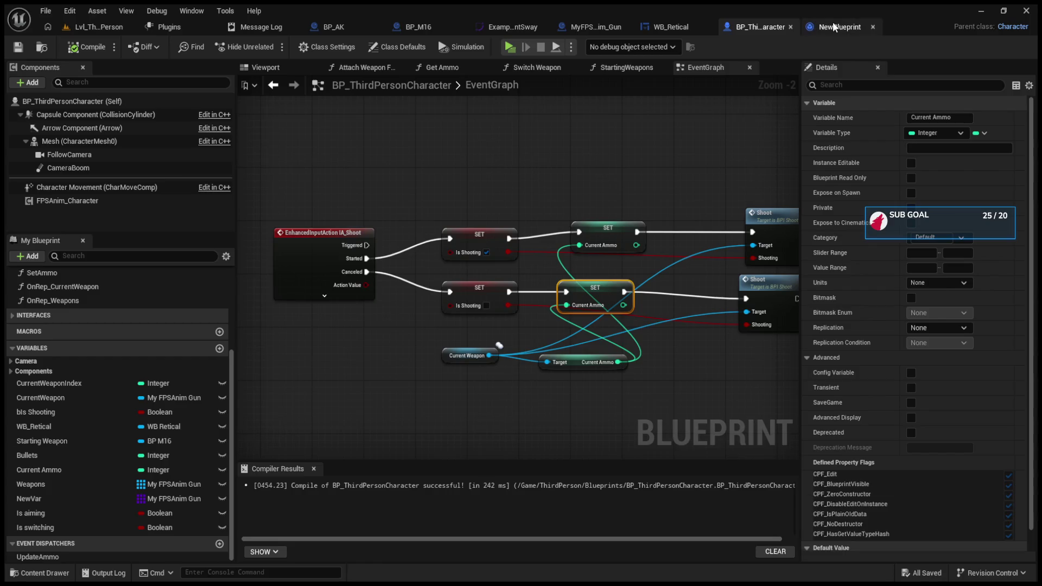
scroll(651, 204, down, 8)
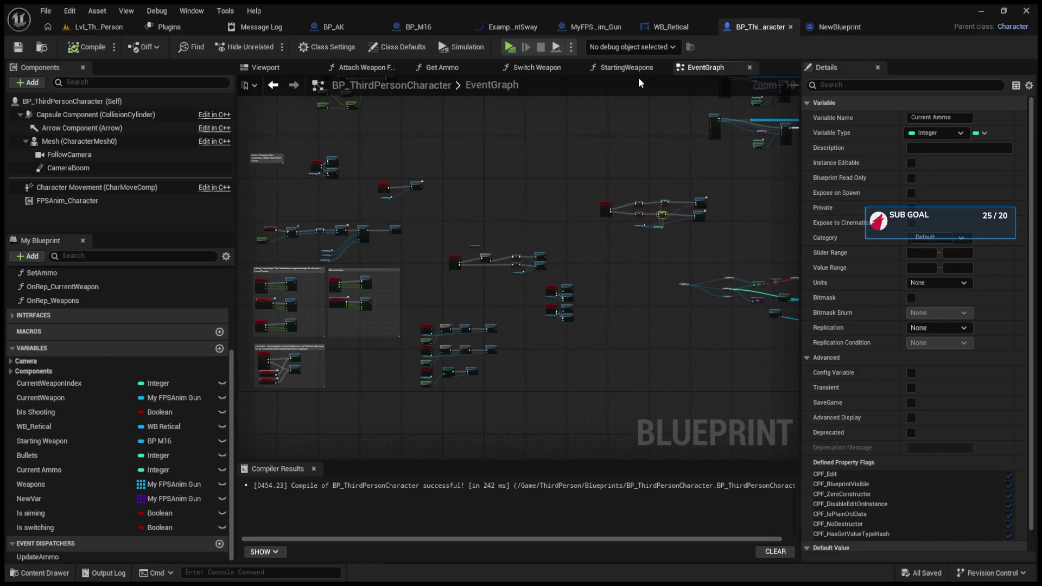
click(411, 28)
scroll(441, 182, down, 4)
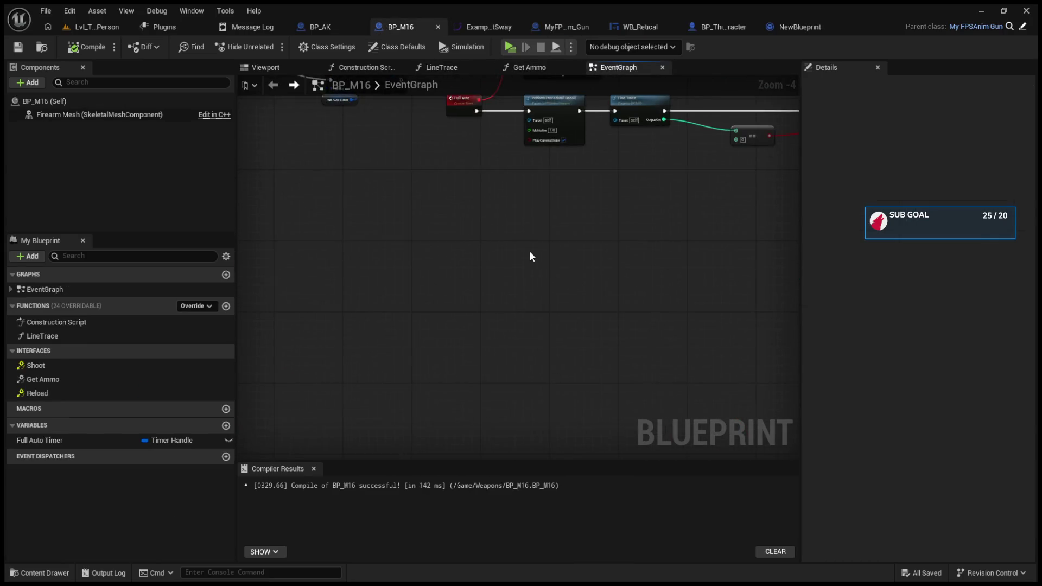
scroll(516, 286, up, 3)
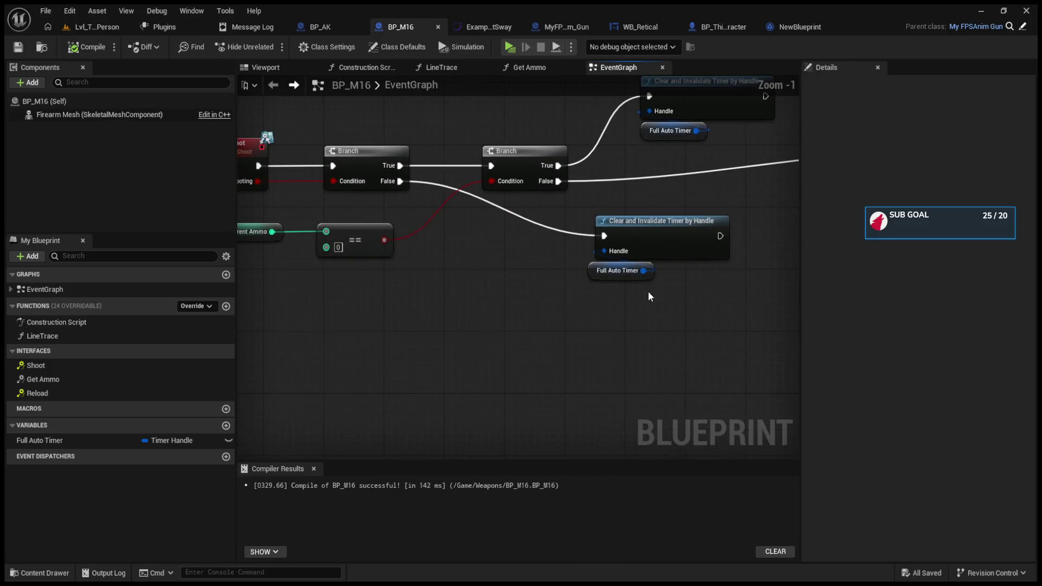
Move BP_M16's Event Shoot node further left and clear the Compiler Results log
drag(572, 268, 705, 268)
drag(492, 255, 667, 283)
drag(507, 184, 310, 175)
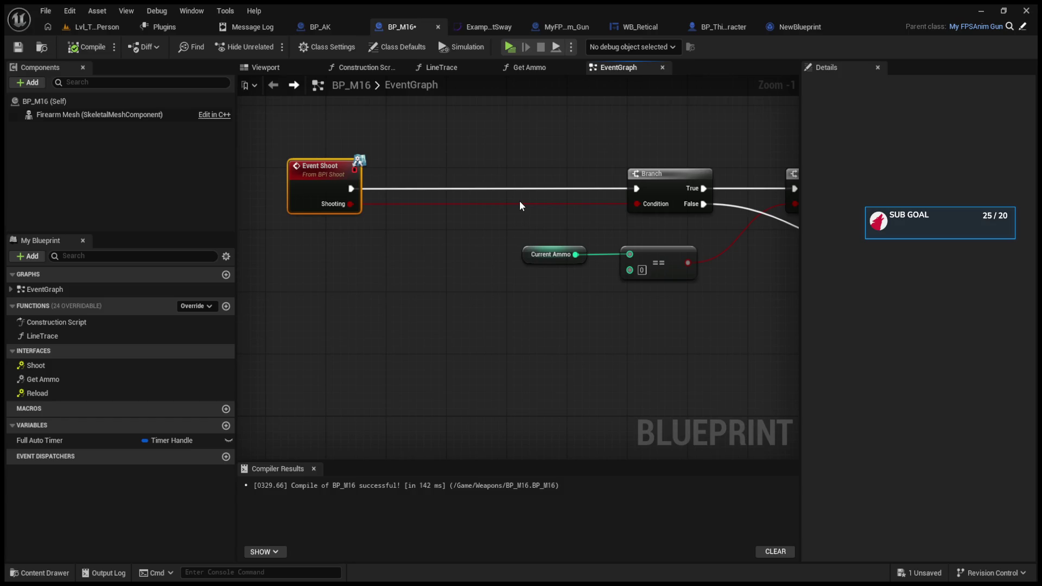
click(766, 550)
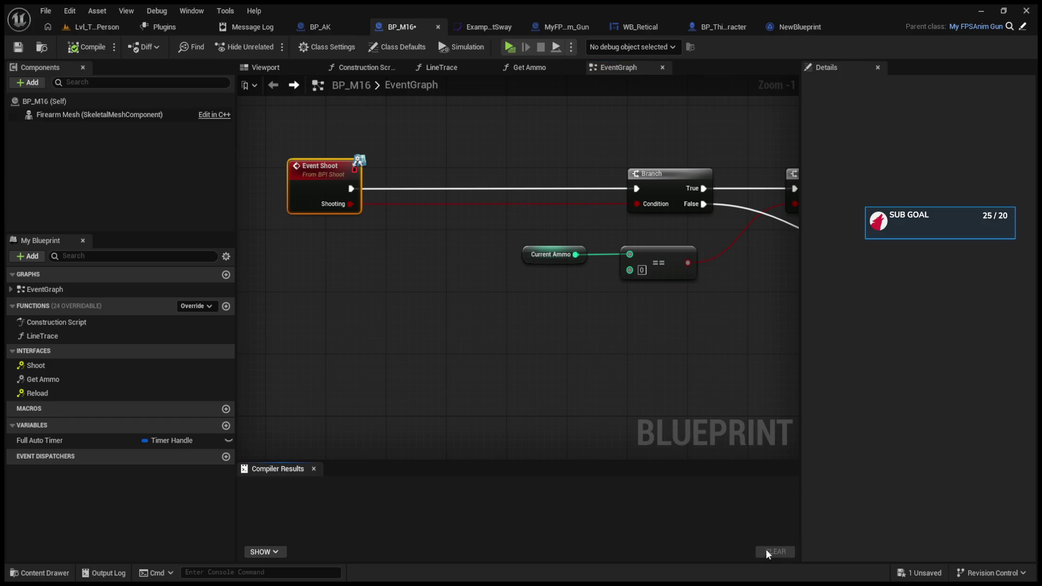
Pan the shoot graph to bring the second Branch node into view
drag(525, 347, 436, 364)
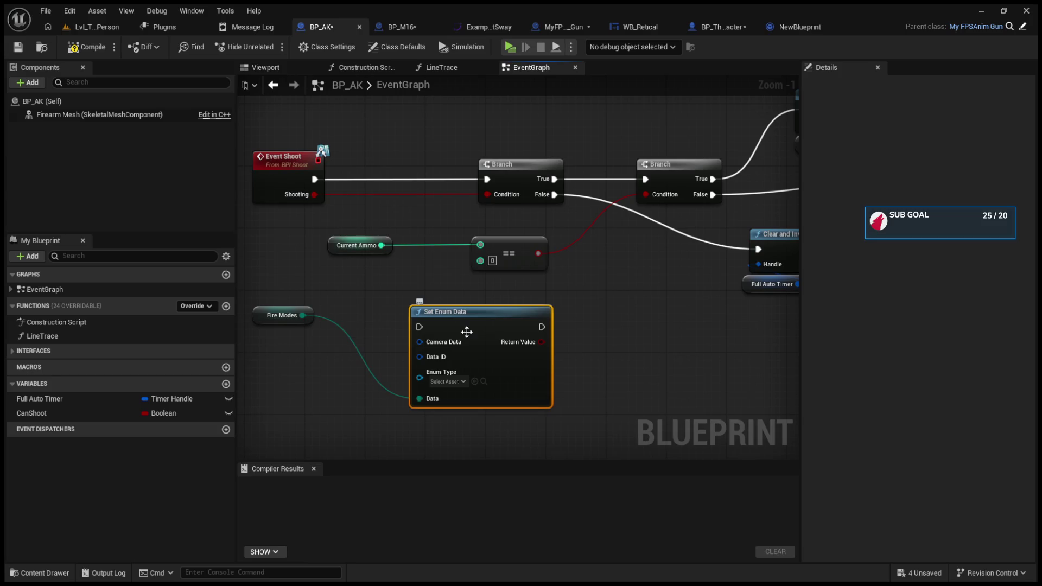
Delete the Set Enum Data node, restore a SET Fire Modes node, and nudge Event Shoot up-left
key(Delete)
drag(302, 315, 342, 309)
drag(326, 345, 323, 349)
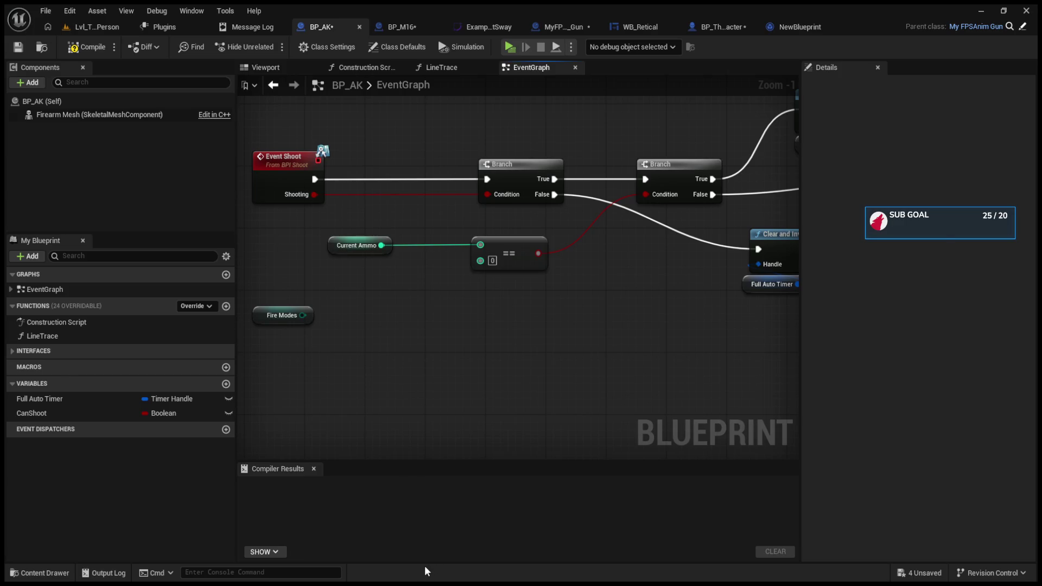
key(ctrl+z)
click(451, 168)
drag(453, 173, 438, 166)
click(531, 308)
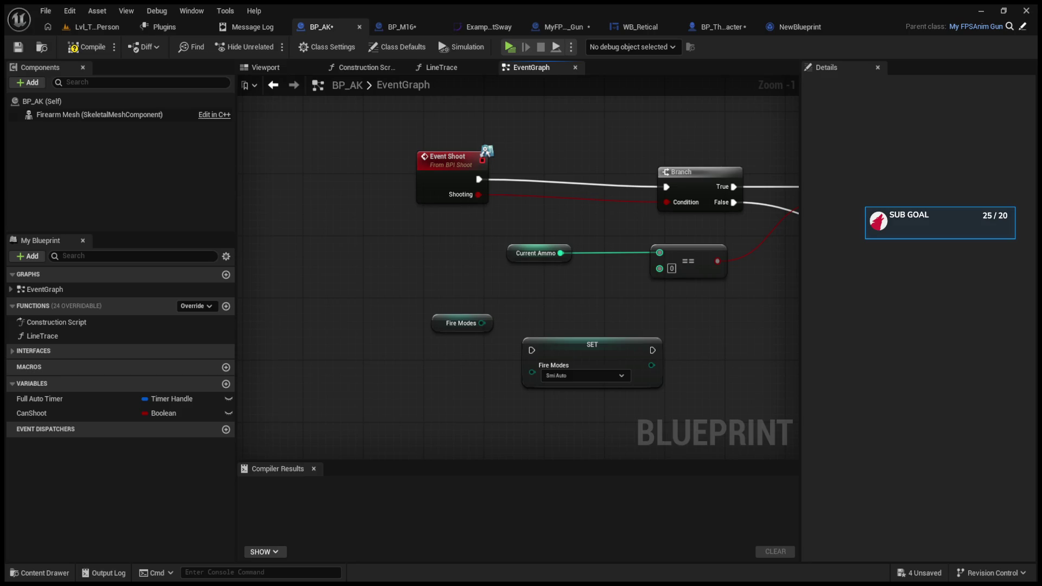
Inspect the SET Fire Modes node, move it aside, and delete it
click(586, 352)
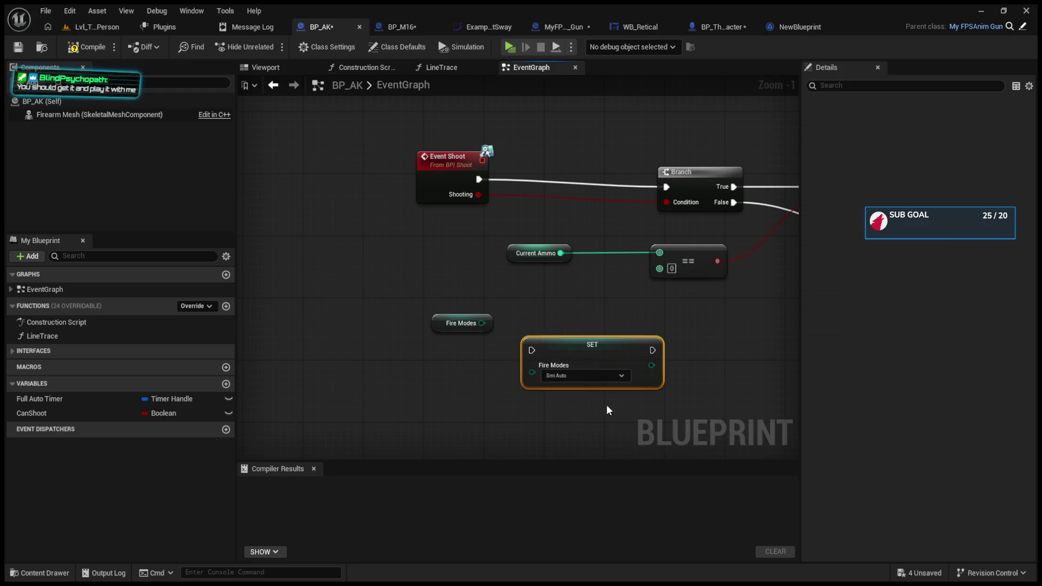
click(541, 325)
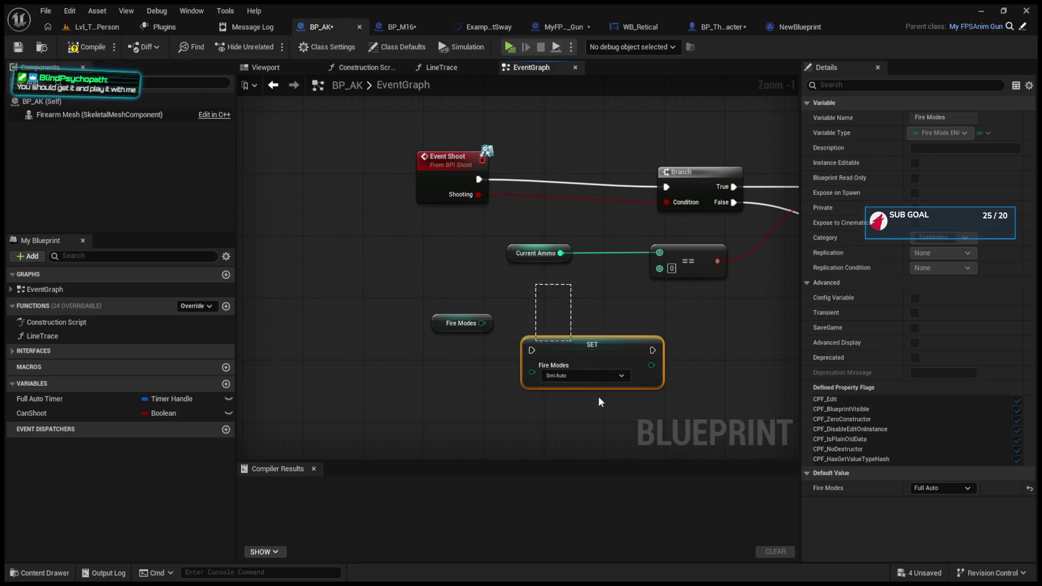
drag(591, 382, 637, 444)
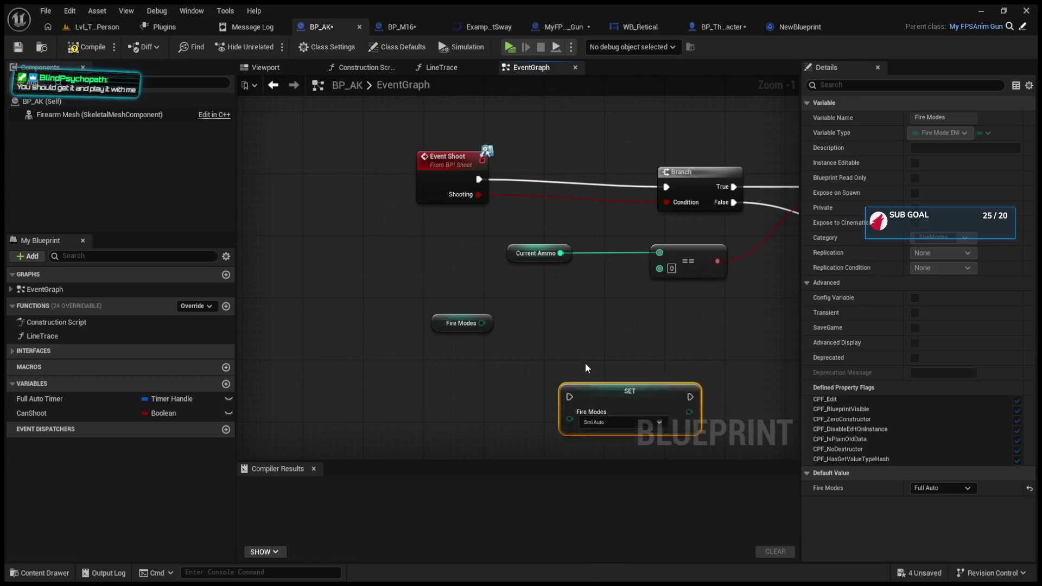
key(Delete)
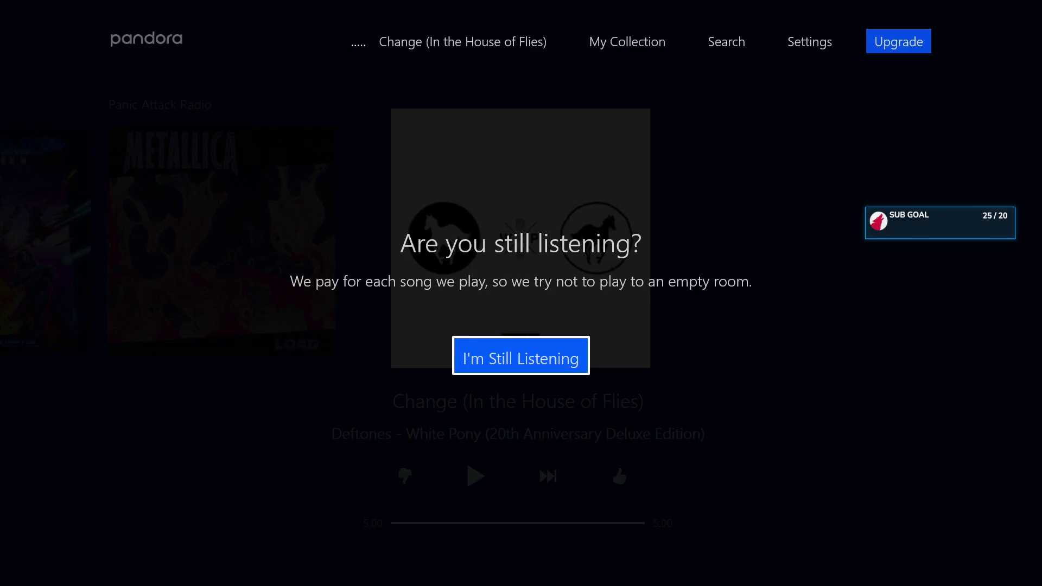
Dismiss the Still Listening prompt and skip past Trailblazers and Over the Mountain
key(Return)
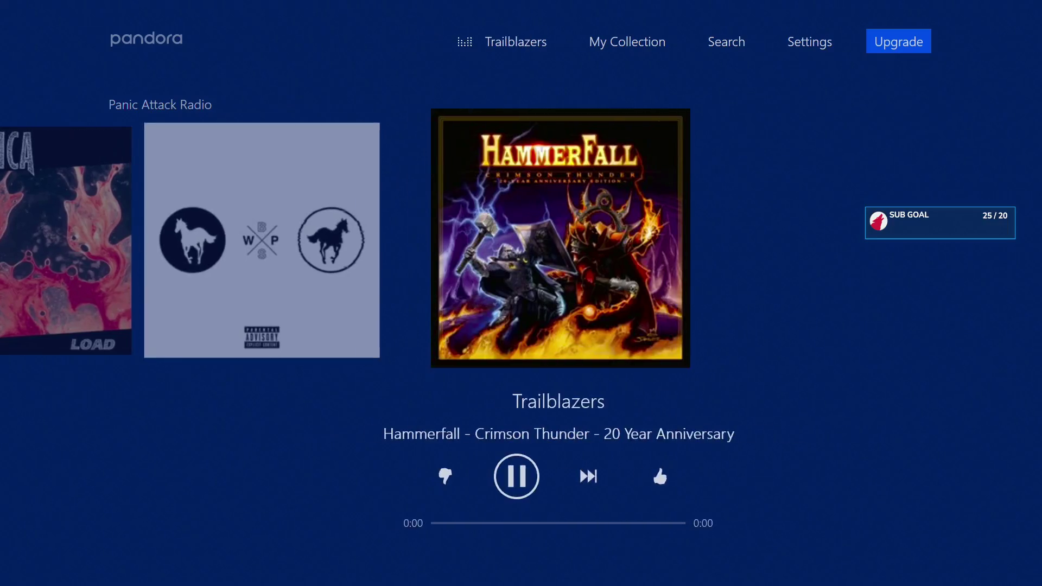
key(Right)
key(Return)
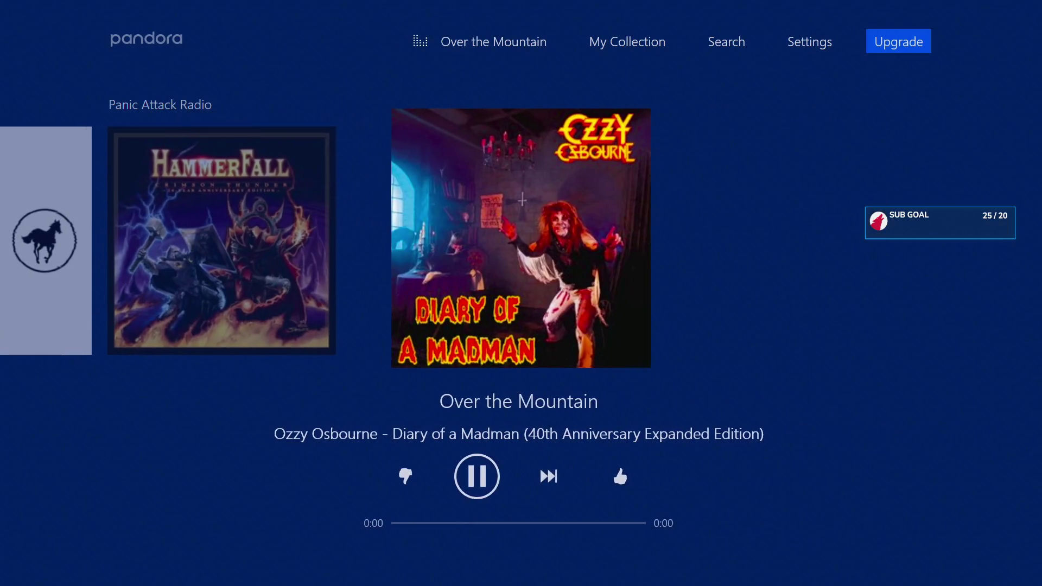
key(Return)
Start Daft Punk Radio from My Collection's saved stations
key(Left)
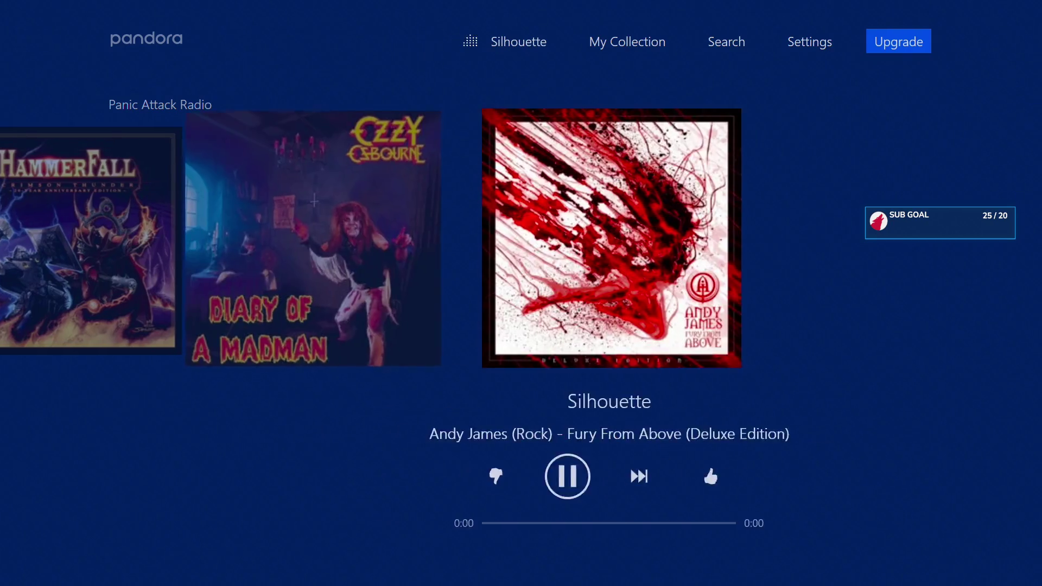
key(Up)
key(Up)
key(Return)
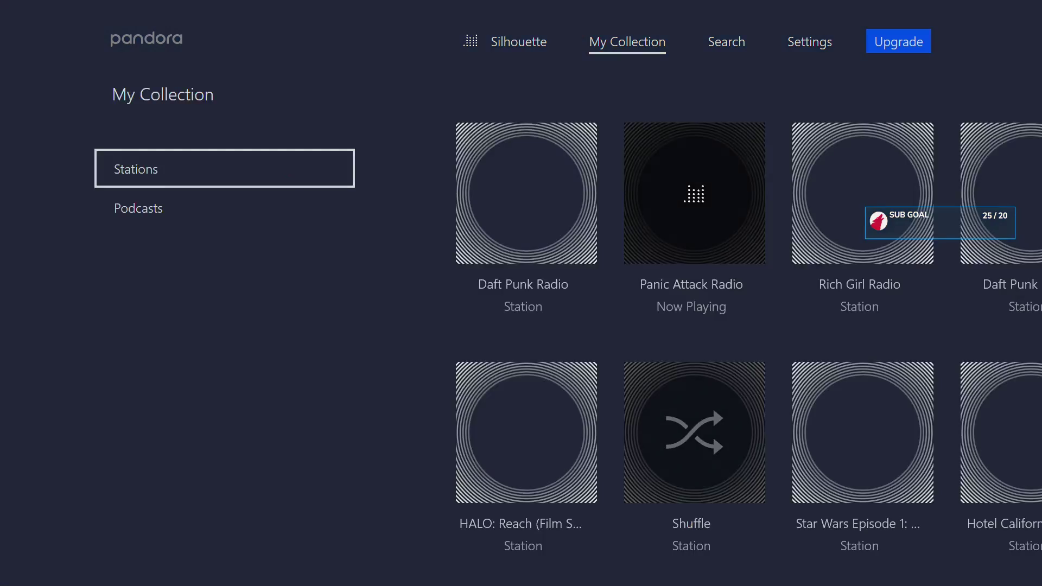
key(Return)
key(Right)
key(Return)
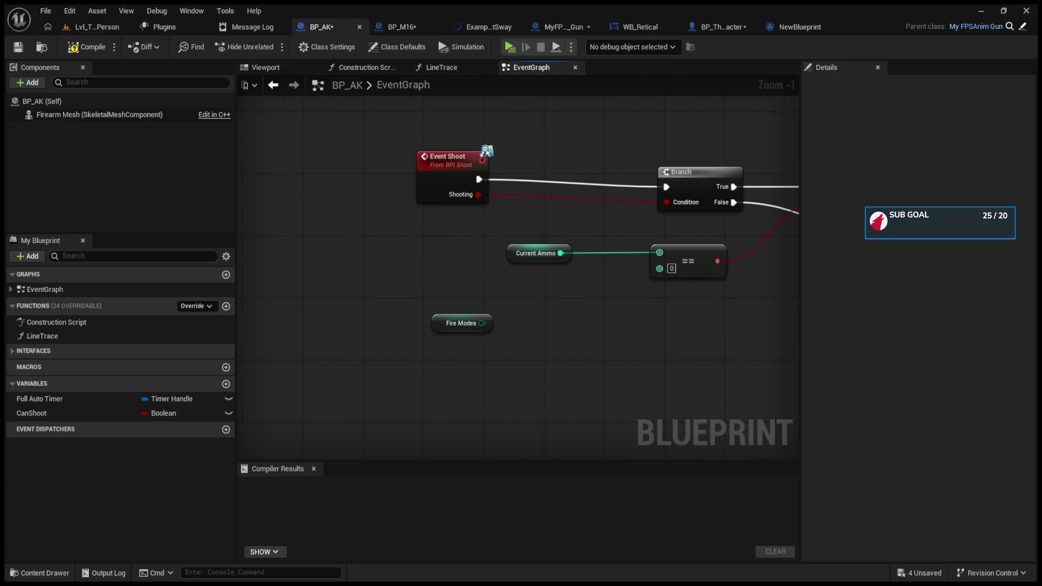
Pan BP_AK's graph past the second Branch, then switch to the MyFPSAnim_Gun blueprint
mouse_move(568, 272)
mouse_down()
mouse_move(521, 342)
mouse_move(500, 268)
mouse_up()
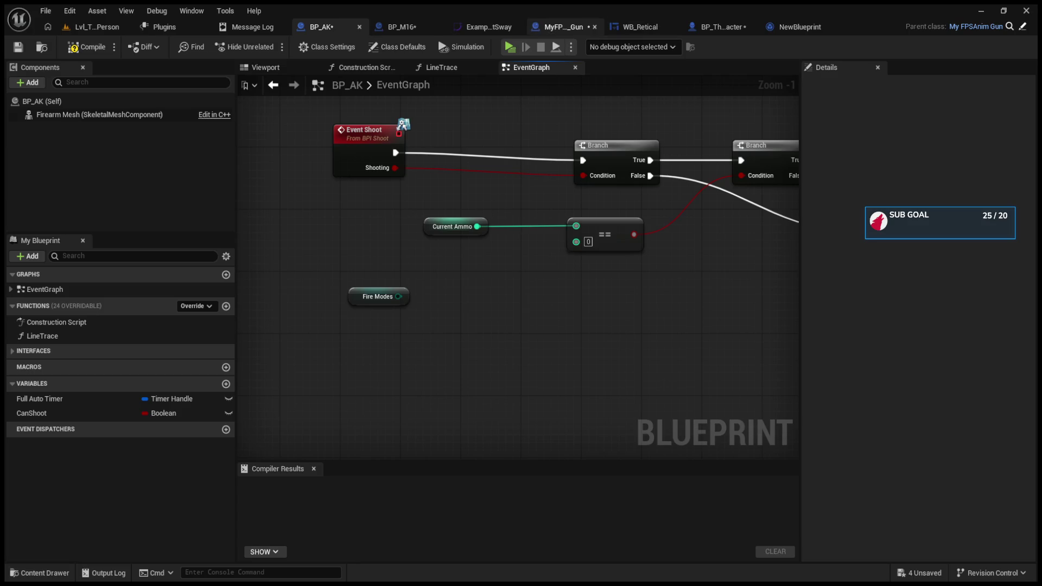
click(557, 24)
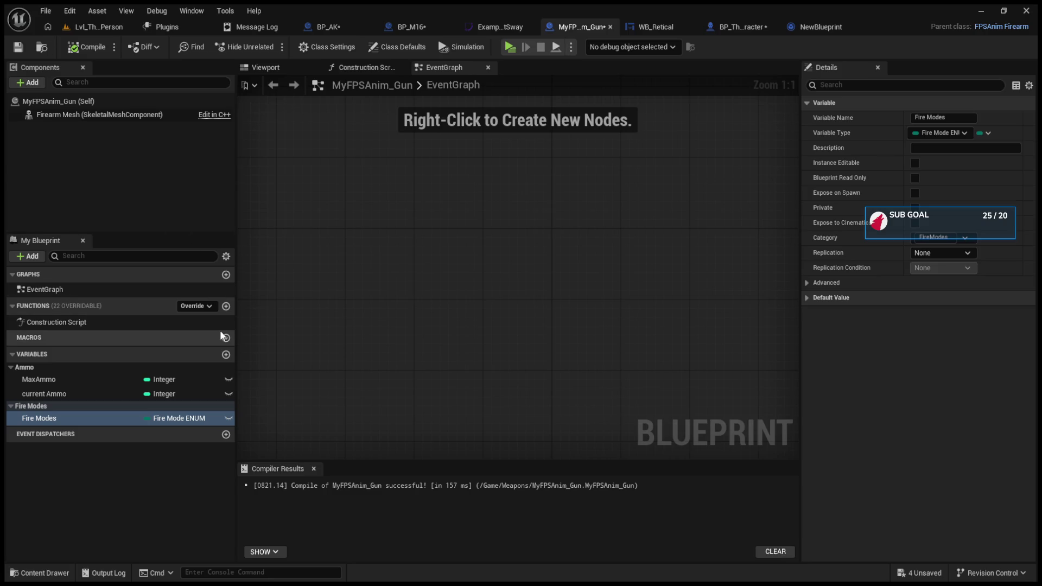
Add a new variable to MyFPSAnim_Gun and name it E_Firemode
click(226, 354)
key(BackSpace)
text(F)
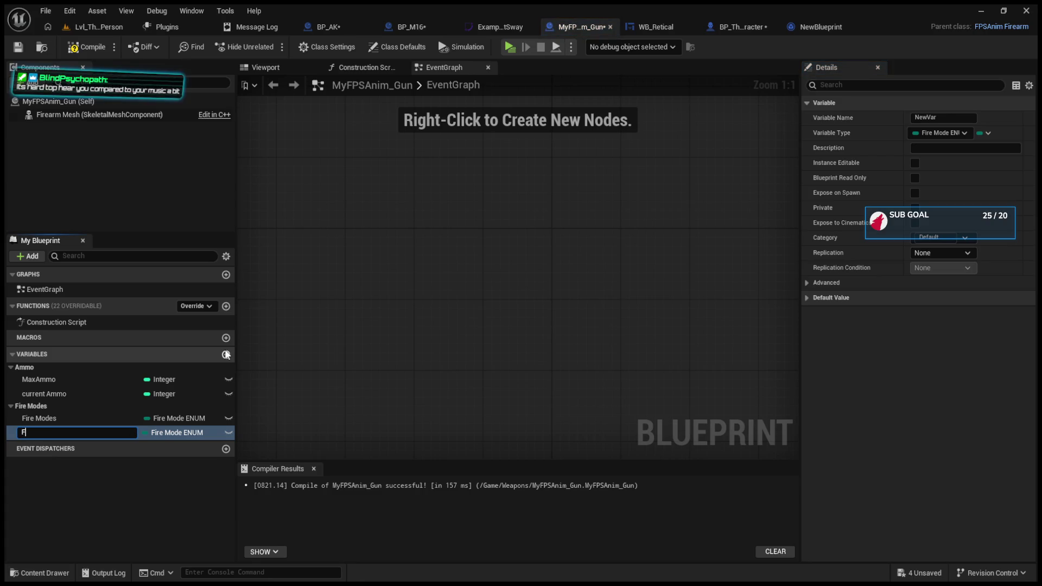
key(BackSpace)
text(e_fIREM)
key(BackSpace)
key(BackSpace)
key(BackSpace)
key(BackSpace)
text(E)
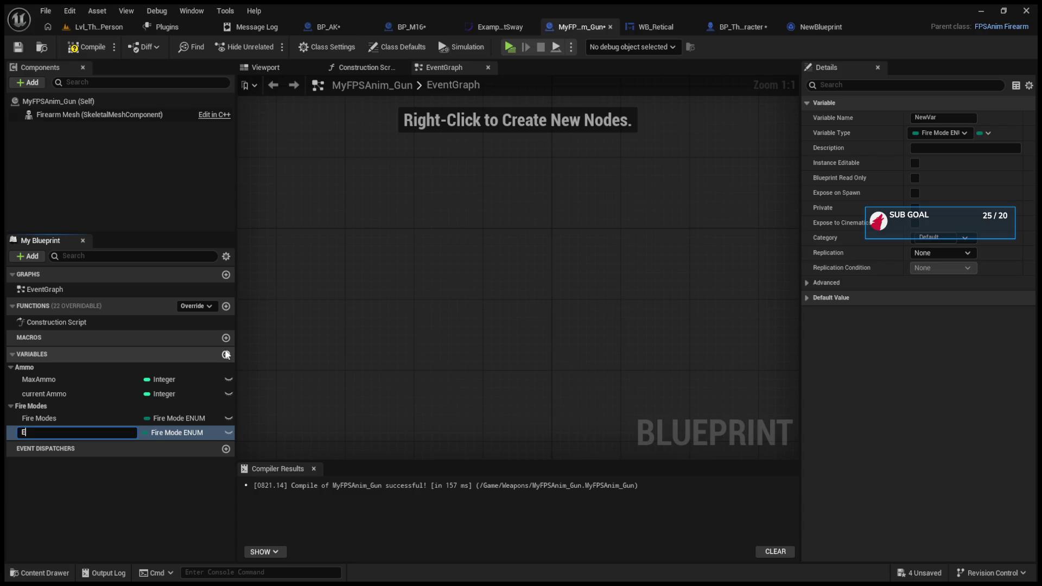
text(/)
text(Firemode)
key(Return)
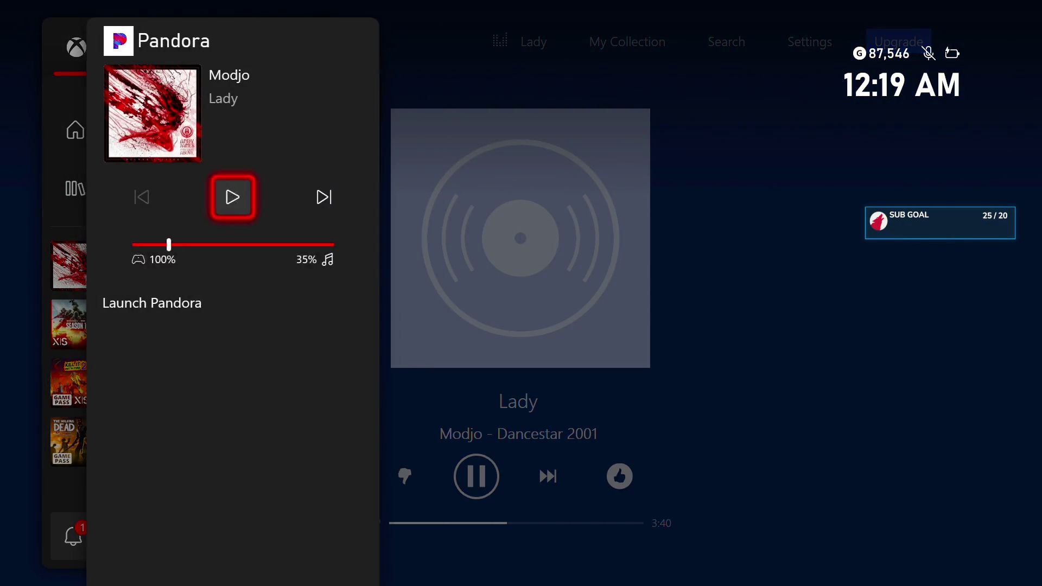
Lower the music volume in the Xbox guide and return to Pandora
key(Down)
key(Left)
key(Escape)
key(Escape)
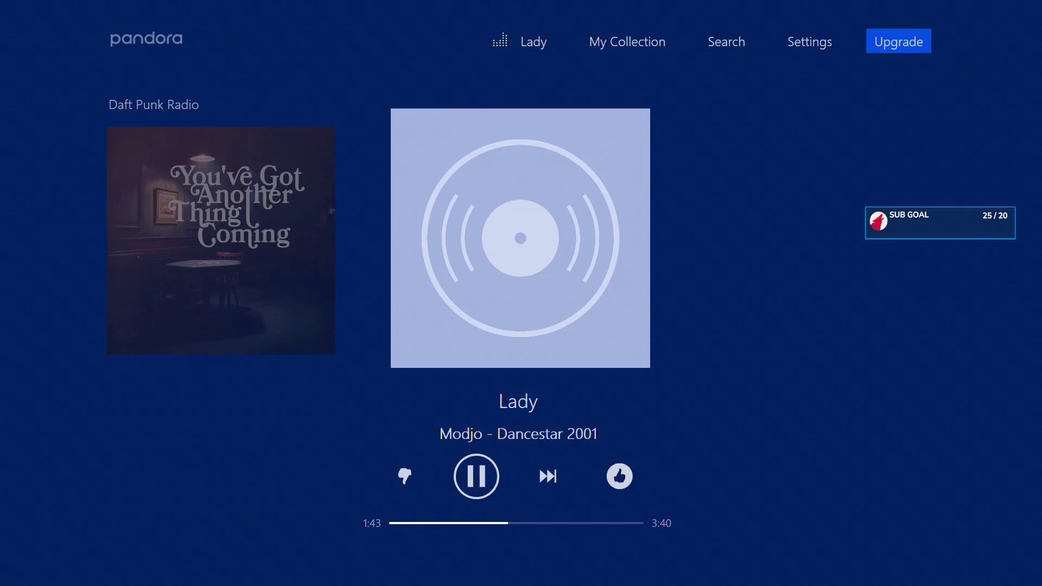
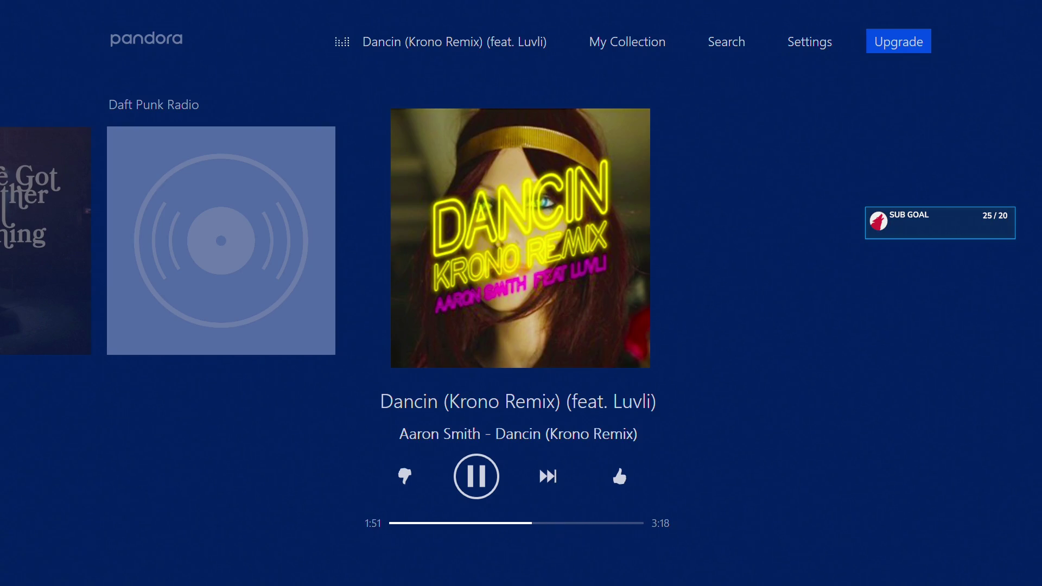
Lower Pandora's music volume to 20% with the song still playing, then return to the Unreal Editor
key(super)
key(Down)
key(Return)
key(Left)
key(Left)
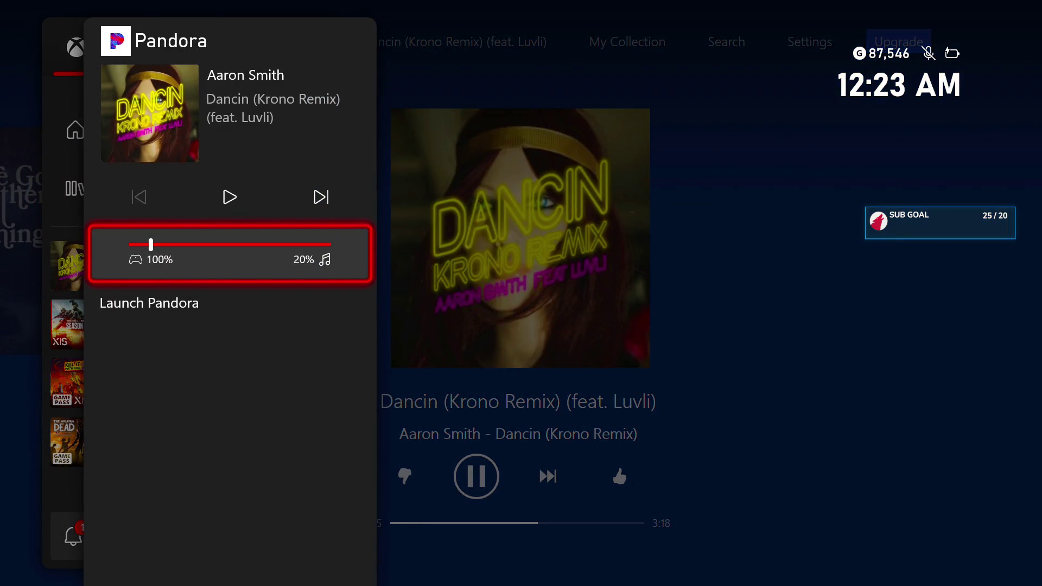
key(Escape)
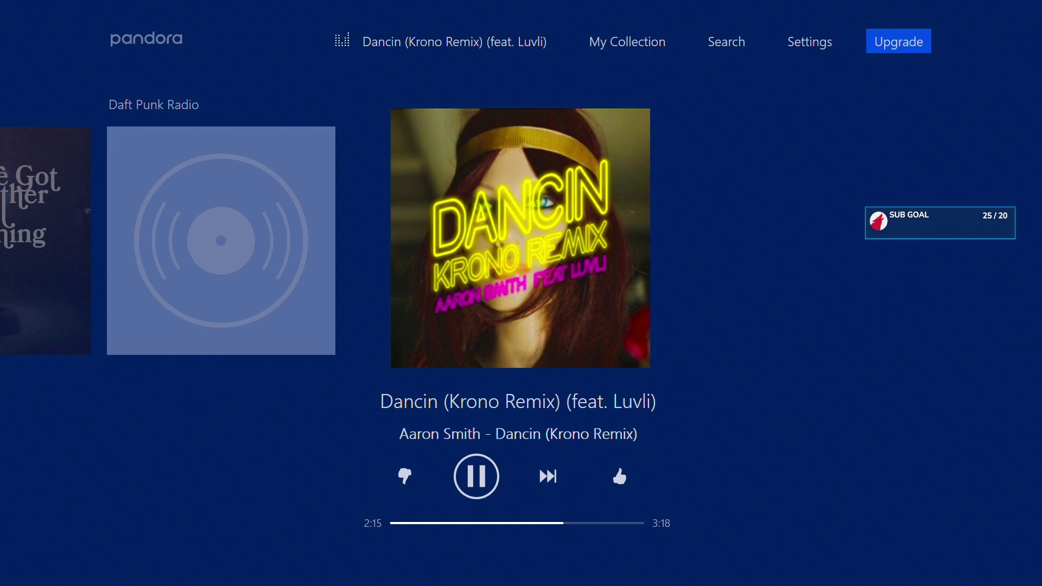
key(alt+Tab)
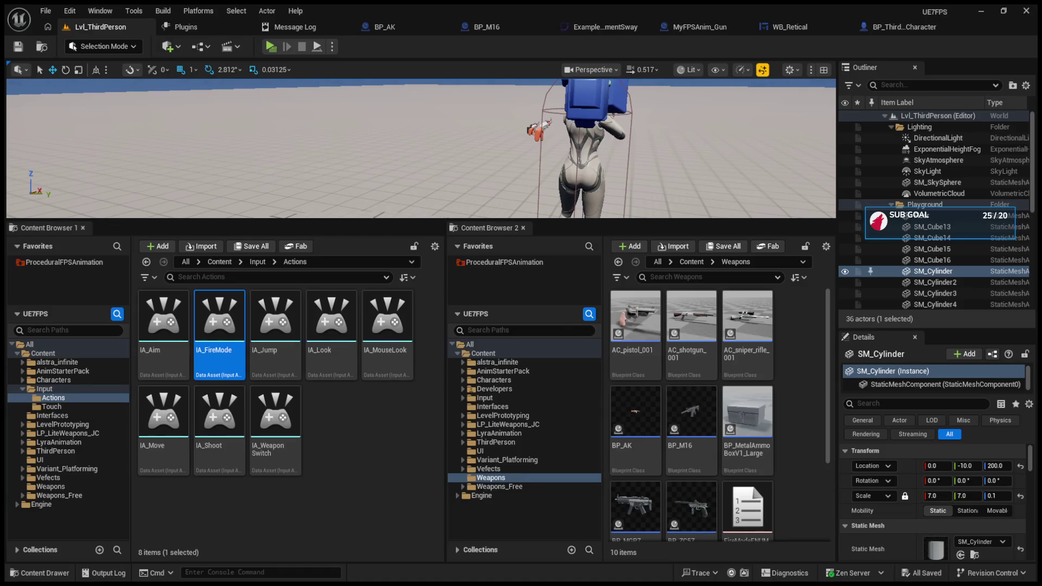
Enlarge the level viewport and open the BP_ThirdPersonCharacter blueprint
drag(347, 220, 347, 421)
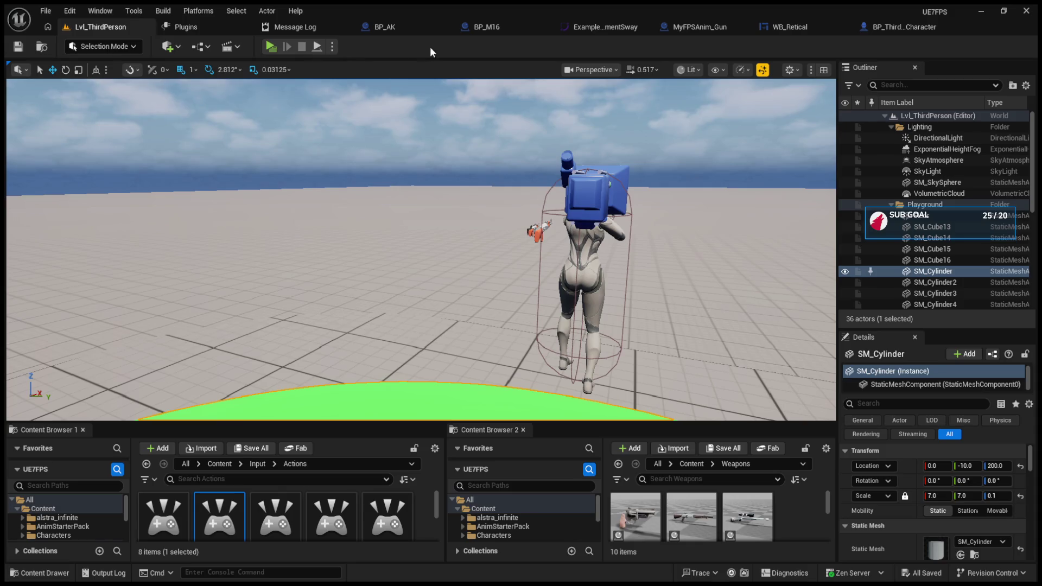
click(882, 28)
scroll(477, 249, up, 3)
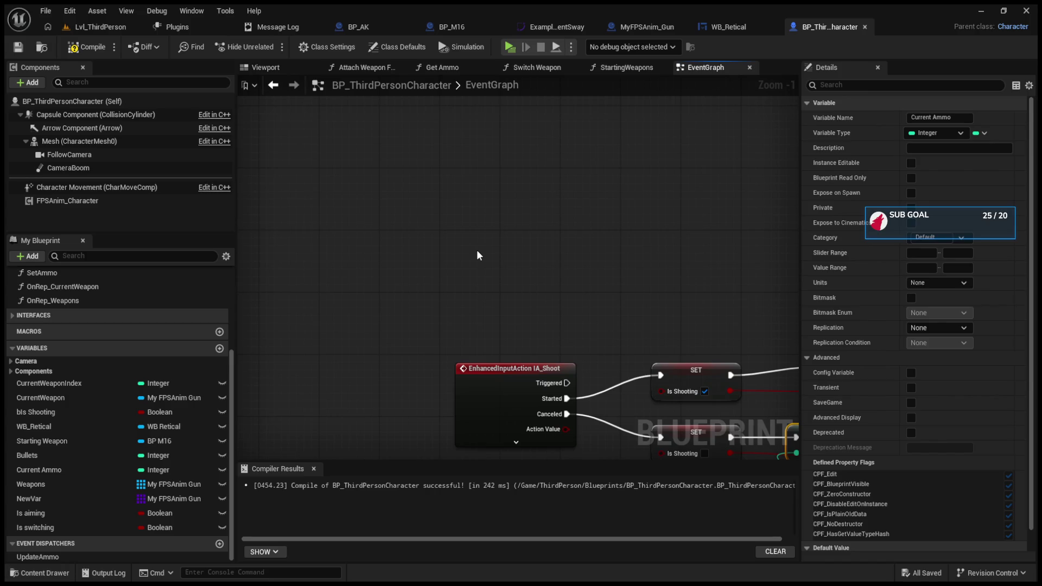
Place an expanded IA_FireMode input action event and a Current Weapon getter in the event graph
key(ctrl+v)
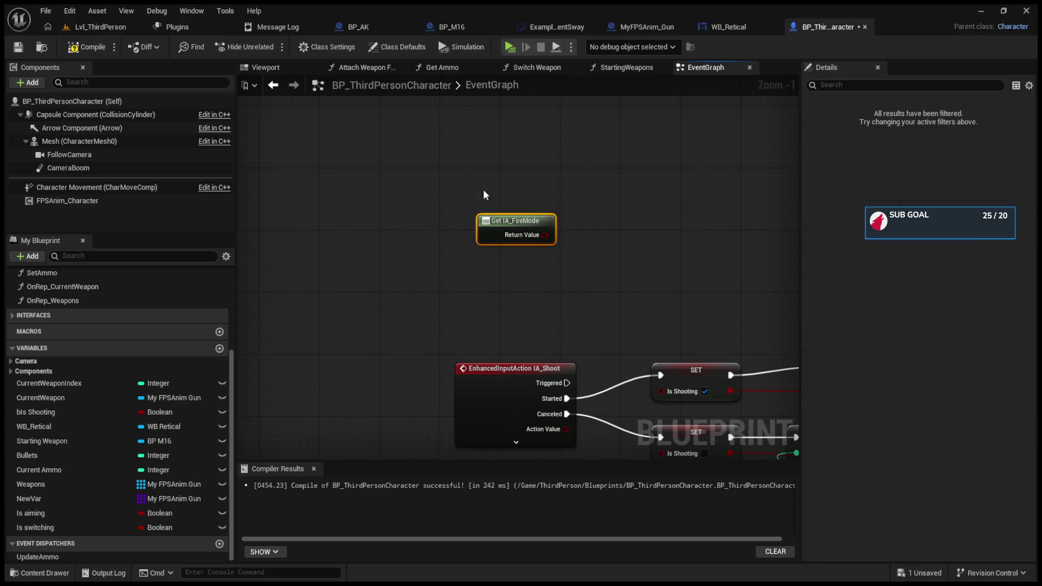
key(Delete)
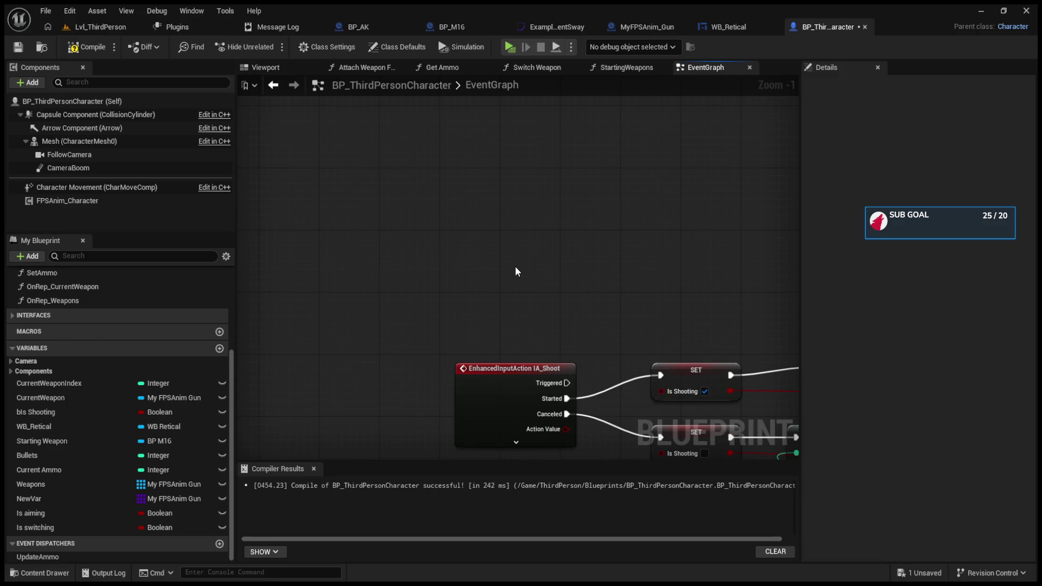
key(ctrl+v)
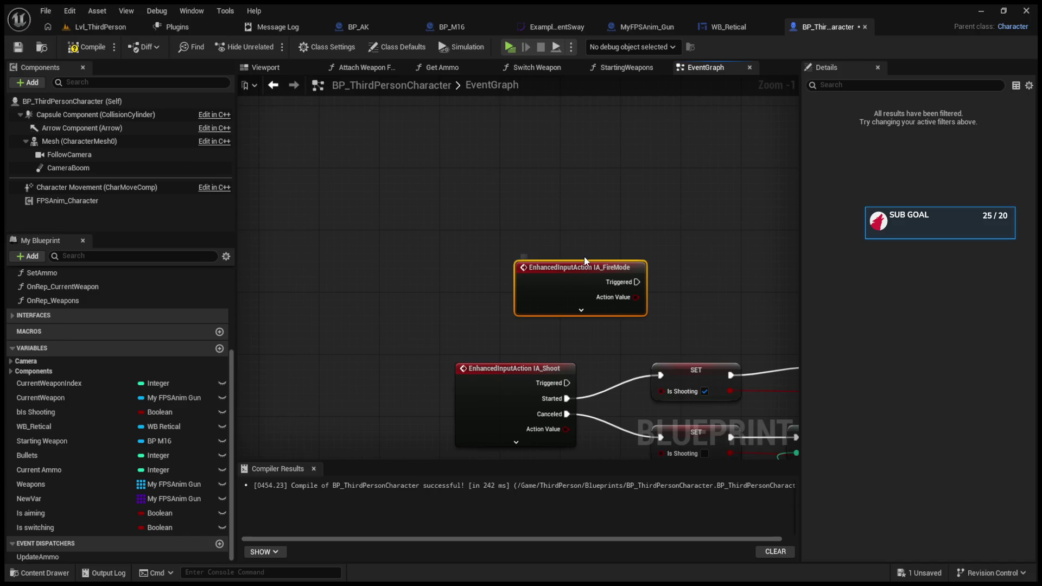
mouse_move(584, 261)
mouse_down()
mouse_move(516, 71)
mouse_move(457, 221)
mouse_up()
click(454, 269)
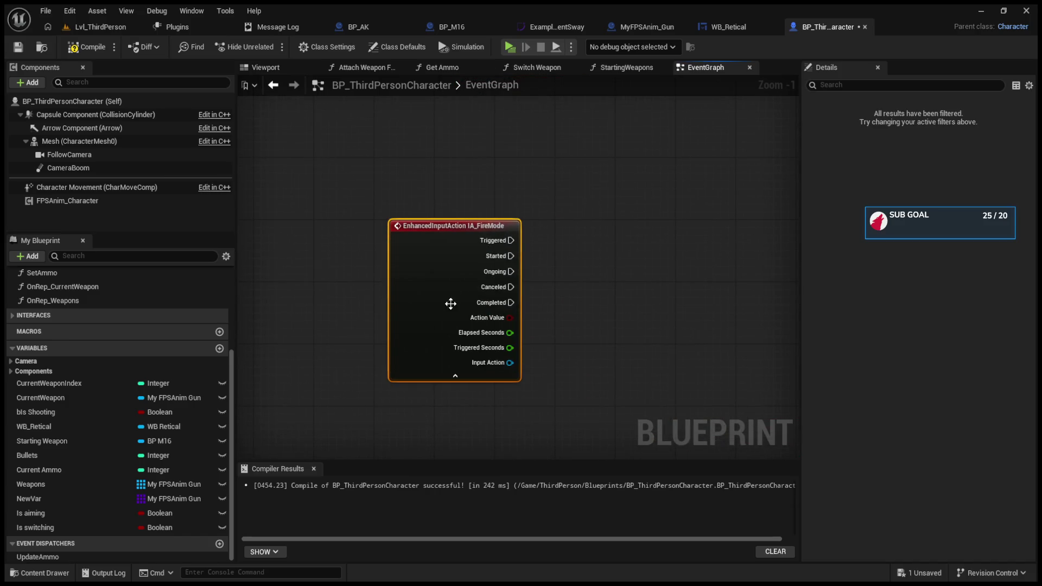
drag(450, 303, 420, 248)
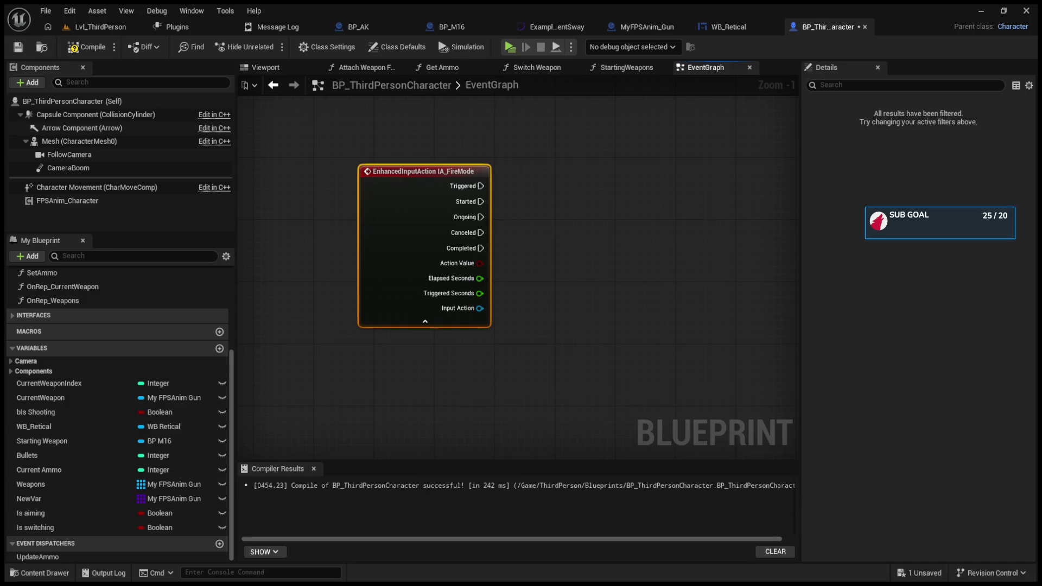
mouse_move(41, 398)
mouse_down()
mouse_move(390, 396)
mouse_move(588, 313)
mouse_up()
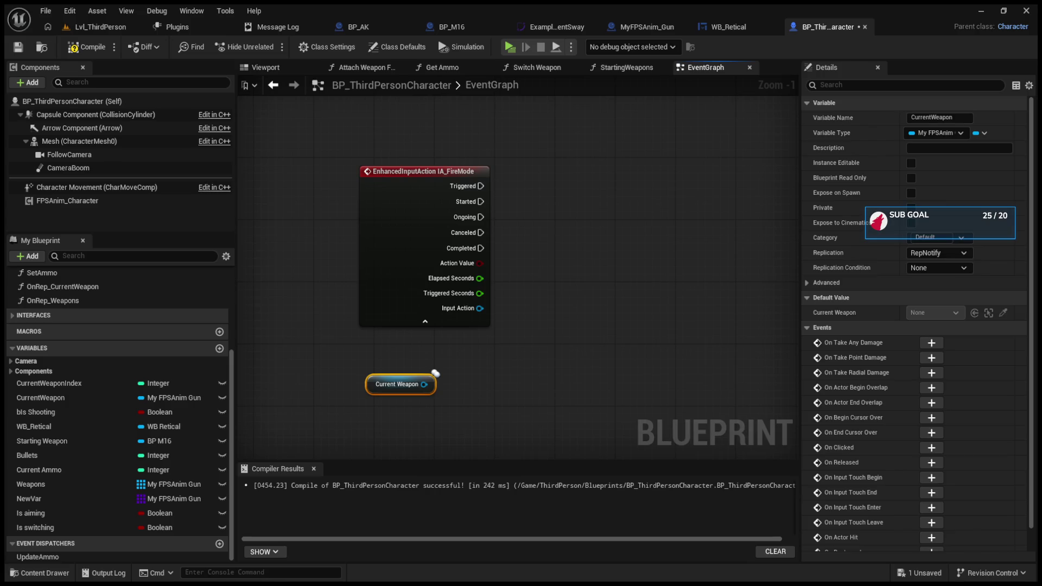
Create a Cycle Fire Mode call targeting Current Weapon, checking the function in MyFPSAnim_Gun
drag(423, 384, 550, 307)
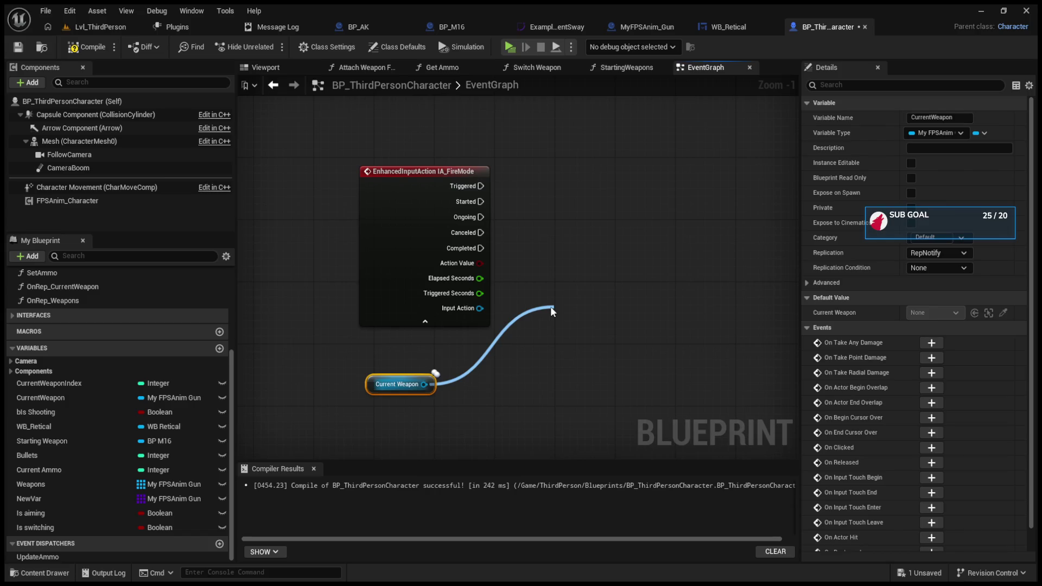
key(Return)
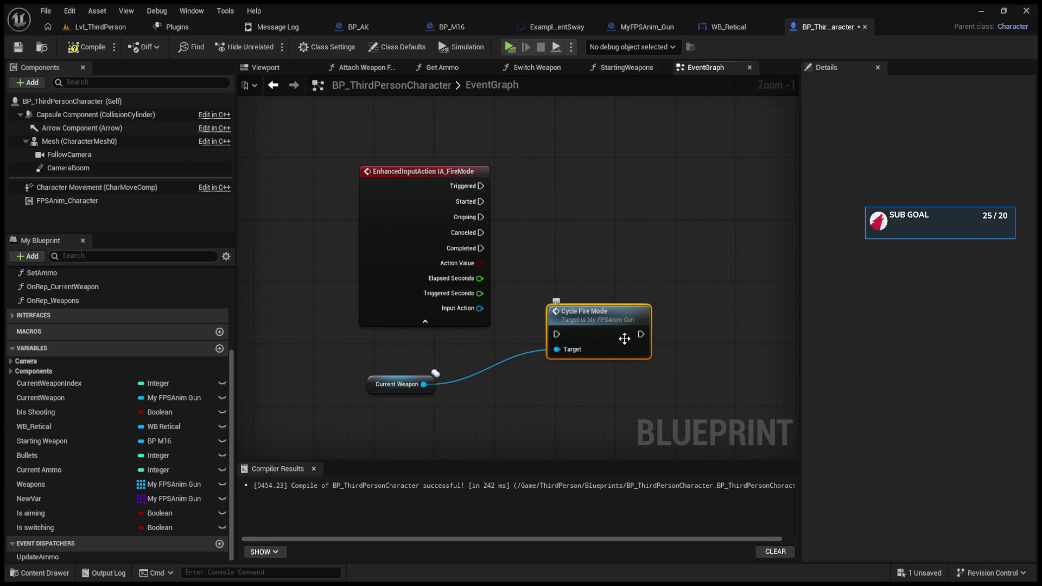
click(644, 27)
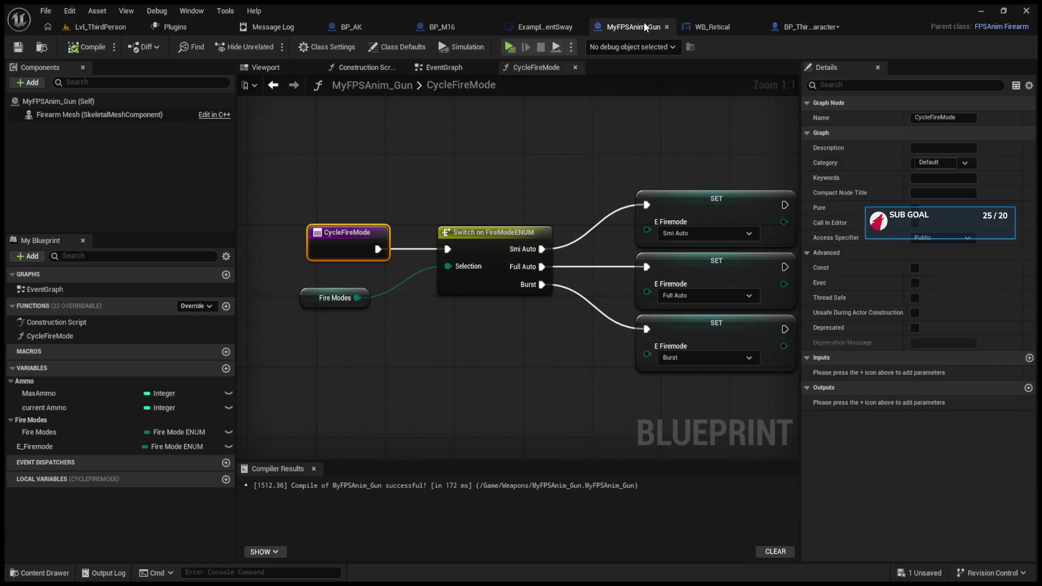
click(809, 25)
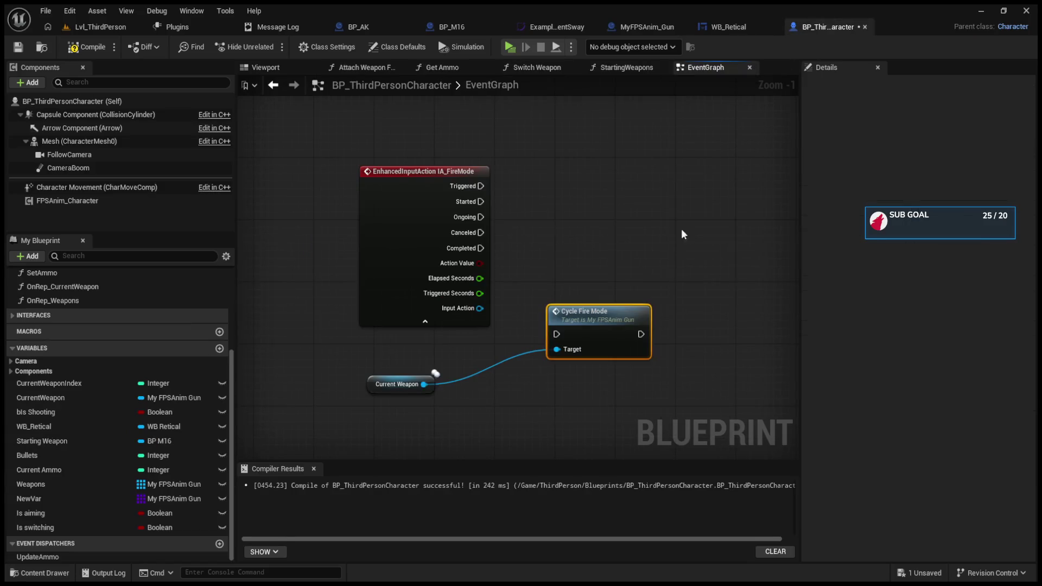
Wire IA_FireMode Triggered into Cycle Fire Mode, place it beside the event, and compile
drag(606, 325, 637, 193)
mouse_move(481, 186)
mouse_down()
mouse_move(586, 202)
mouse_move(610, 185)
mouse_up()
click(86, 47)
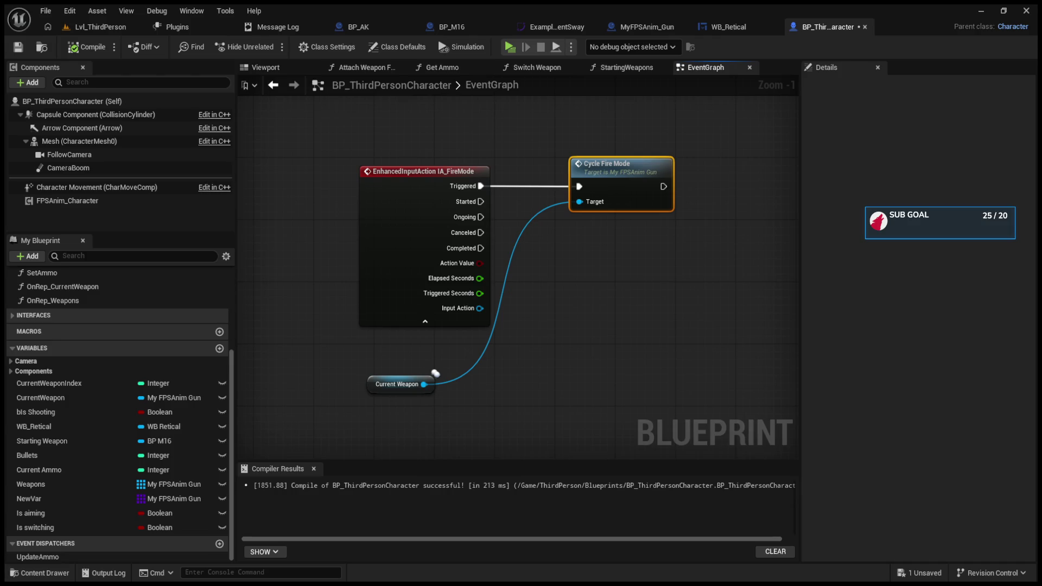
click(741, 28)
click(809, 24)
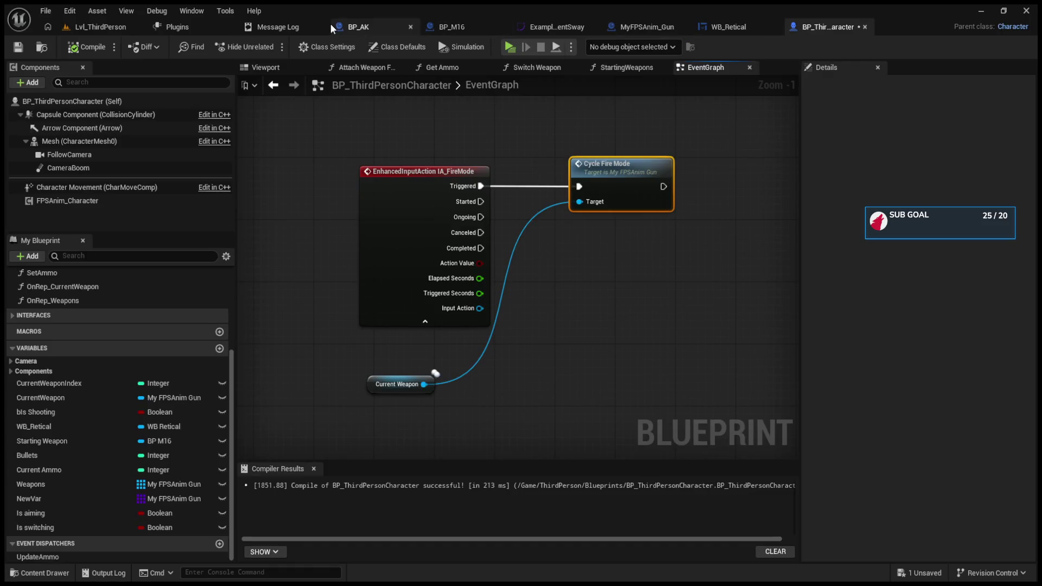
In BP_M16, delete the unused Event BeginPlay node and shift Event Shoot left
click(429, 26)
drag(382, 281, 431, 337)
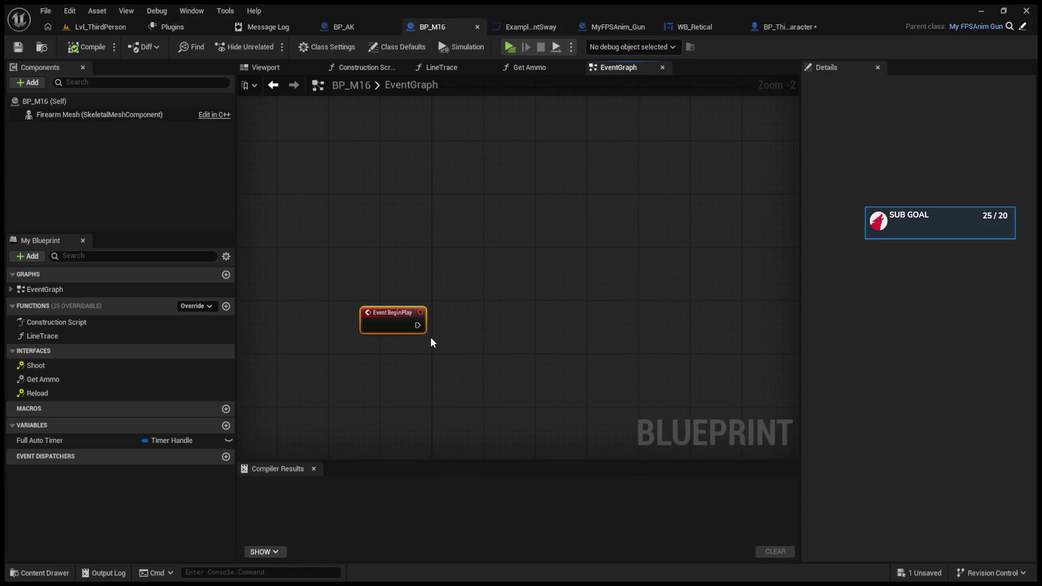
key(Delete)
scroll(428, 278, down, 5)
scroll(542, 343, up, 4)
scroll(479, 365, down, 1)
scroll(428, 283, up, 3)
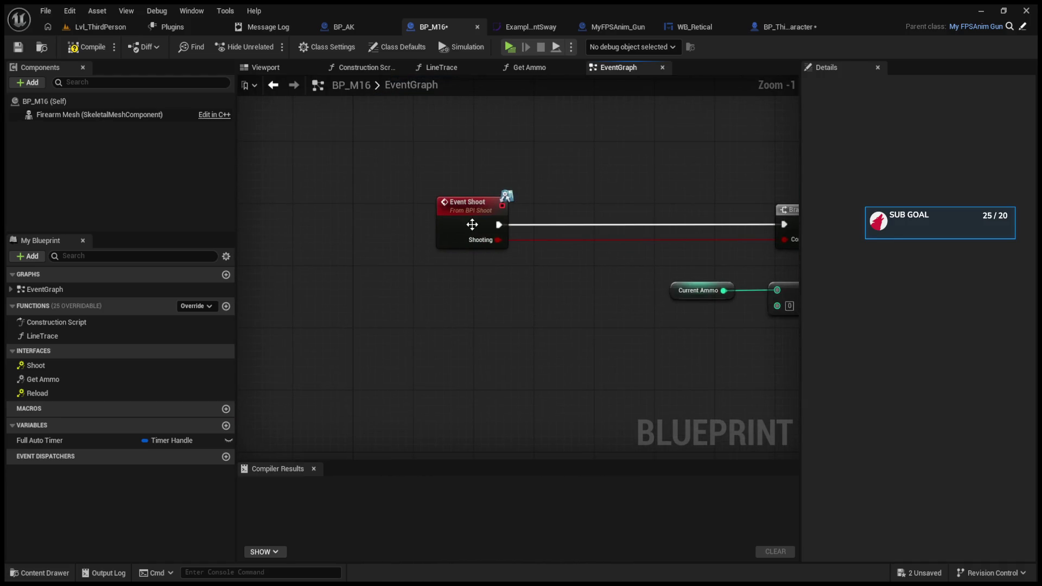
drag(458, 214, 388, 214)
drag(333, 327, 363, 355)
drag(433, 227, 403, 227)
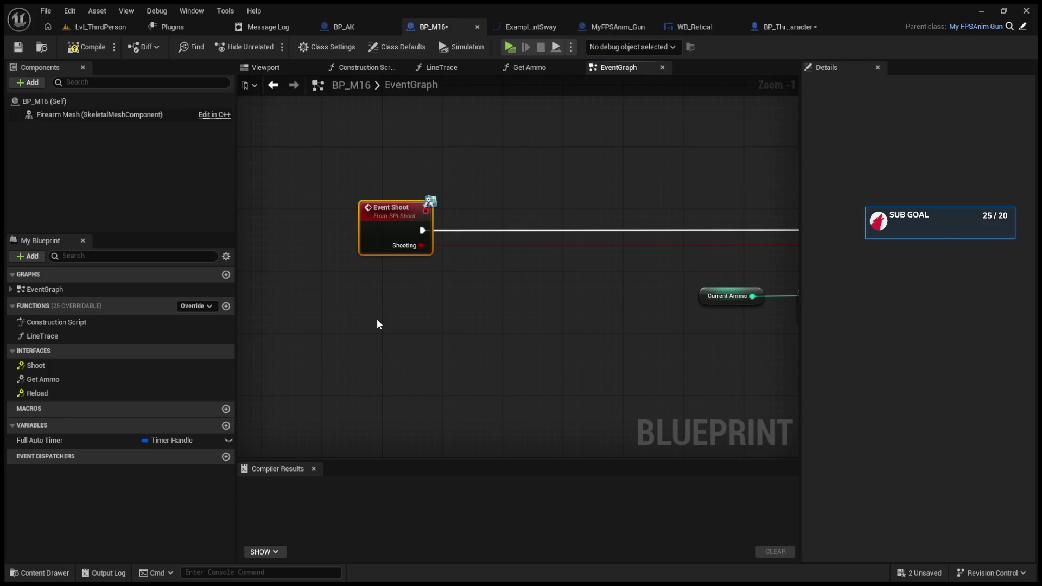
Remove the old Fire Modes getter and stray Event CycleFireMode, placing an E Firemode getter below Event Shoot
key(ctrl+v)
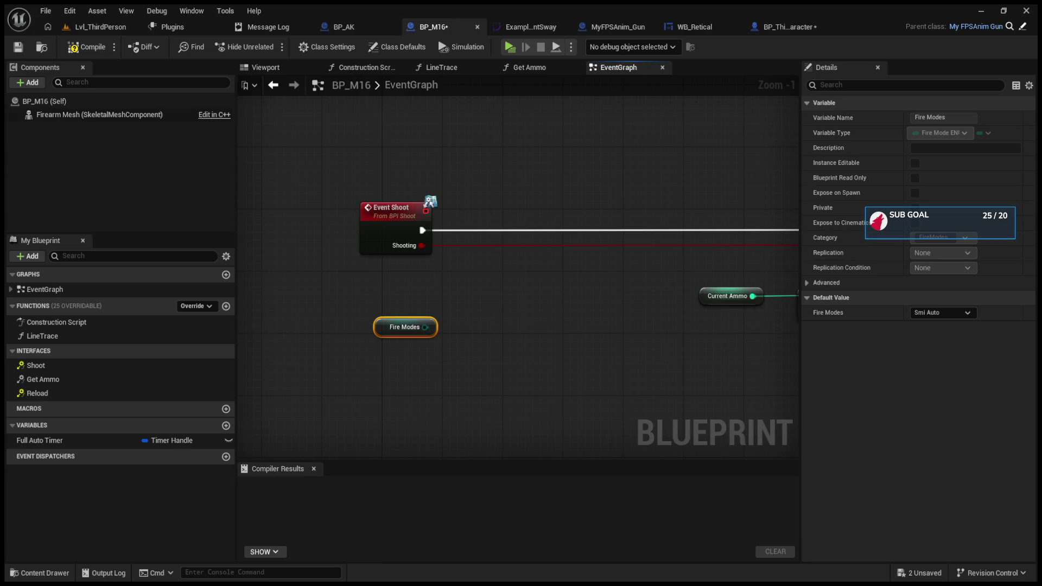
drag(385, 327, 411, 329)
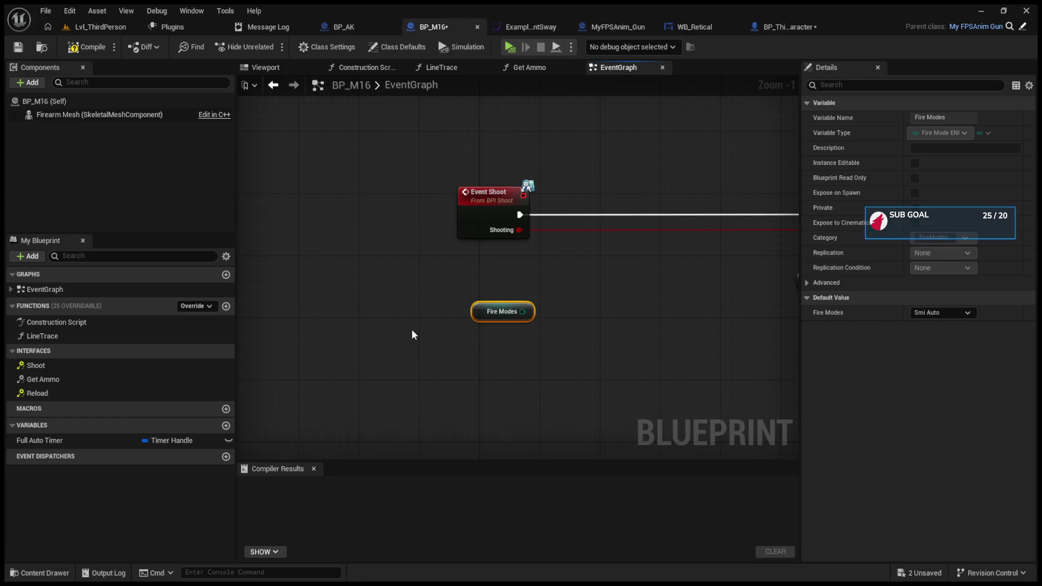
key(ctrl+v)
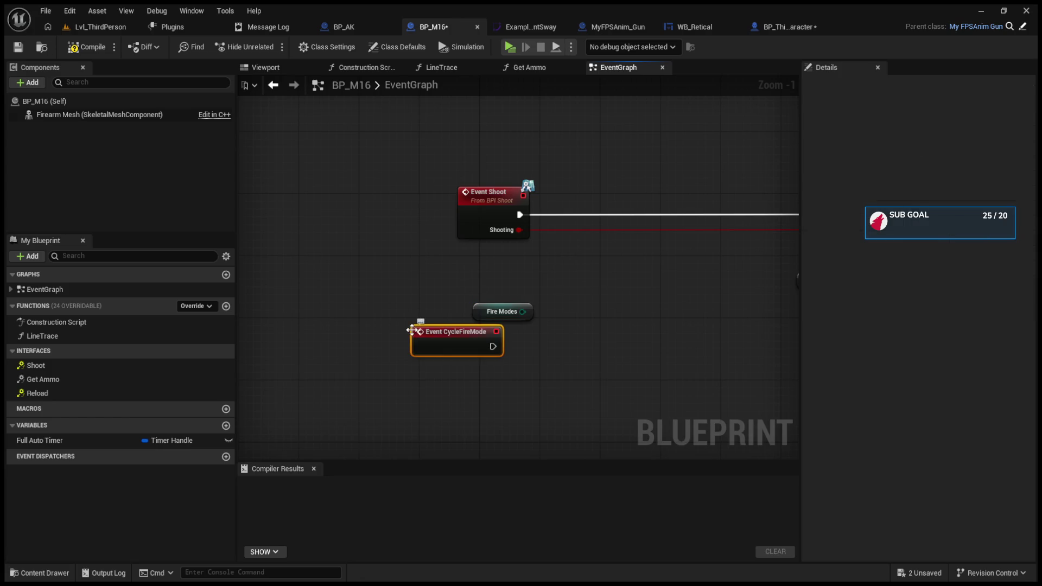
click(483, 312)
key(Delete)
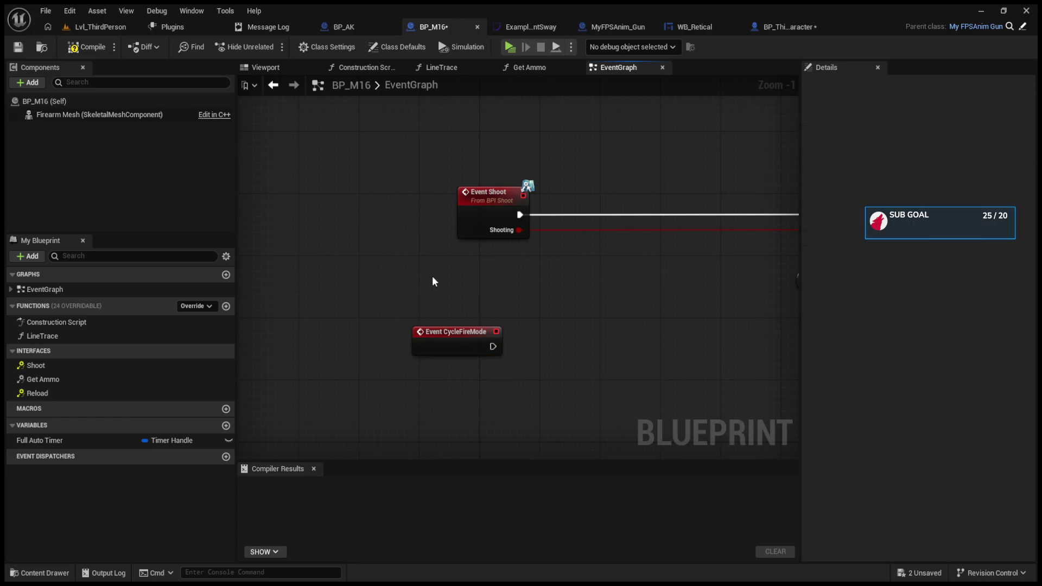
click(439, 342)
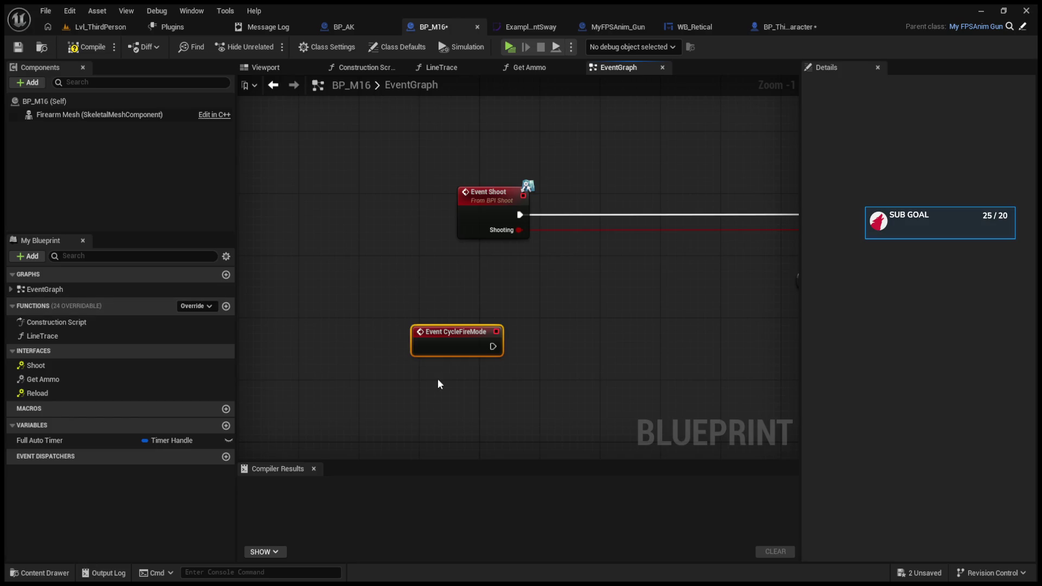
key(Delete)
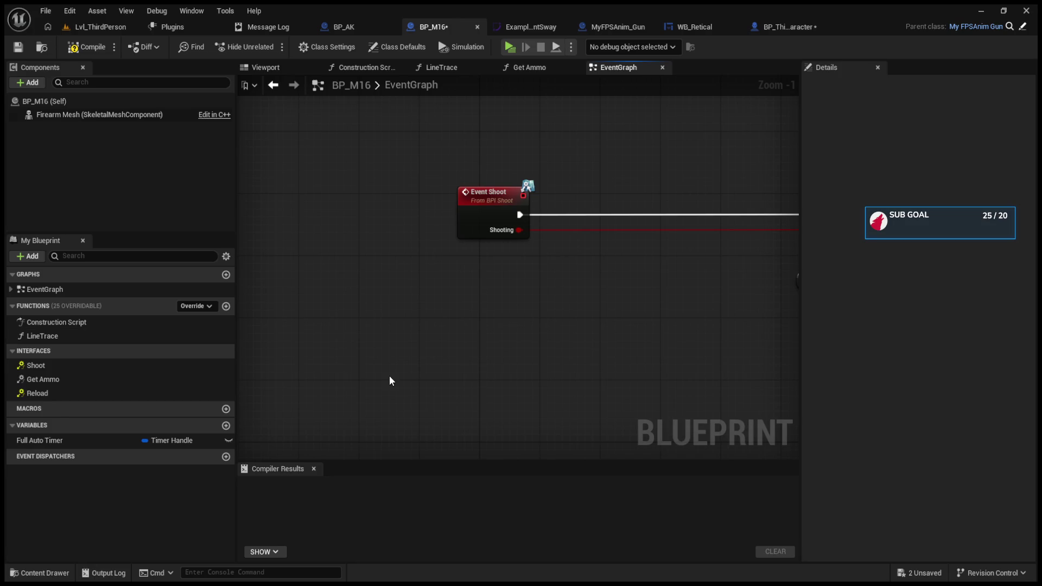
key(ctrl+v)
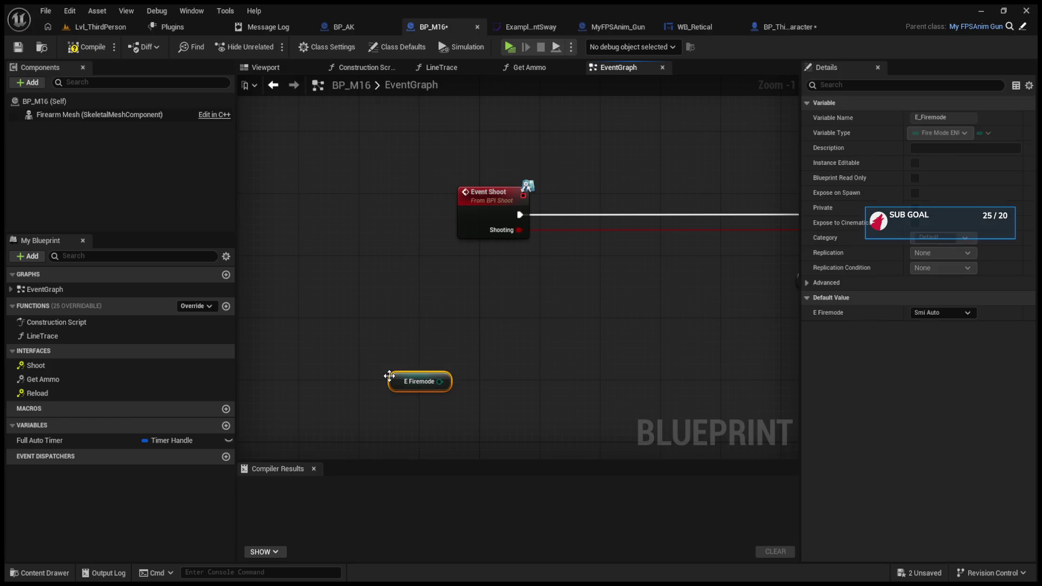
Create a Switch on FireModeENUM from E Firemode and position it between the two Branch nodes
drag(441, 382, 508, 336)
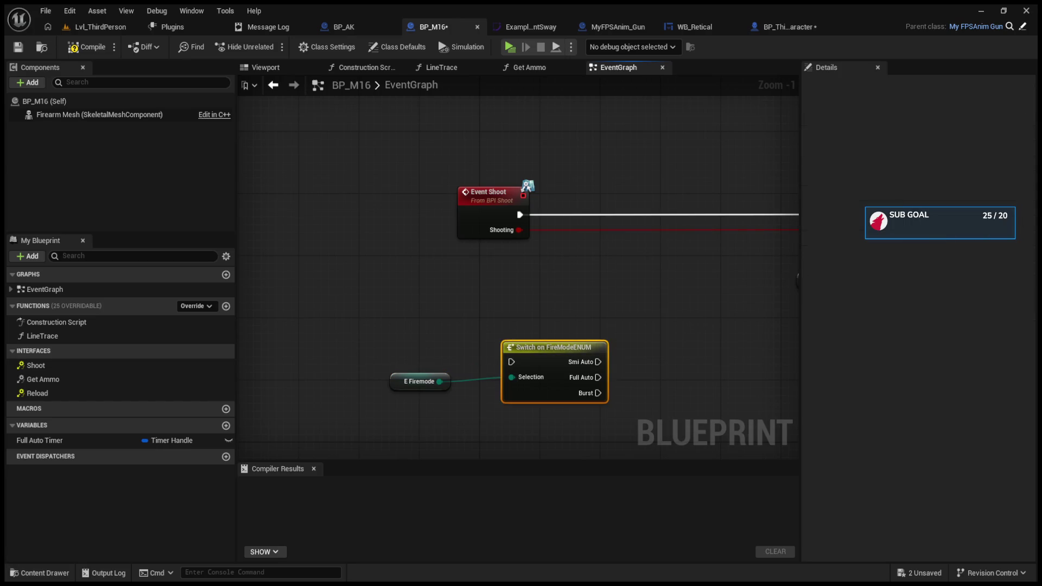
mouse_move(413, 406)
mouse_down()
mouse_move(513, 266)
mouse_move(817, 448)
mouse_up()
drag(497, 196, 754, 342)
mouse_move(679, 240)
mouse_down()
mouse_move(540, 228)
mouse_move(431, 240)
mouse_up()
drag(615, 377, 458, 295)
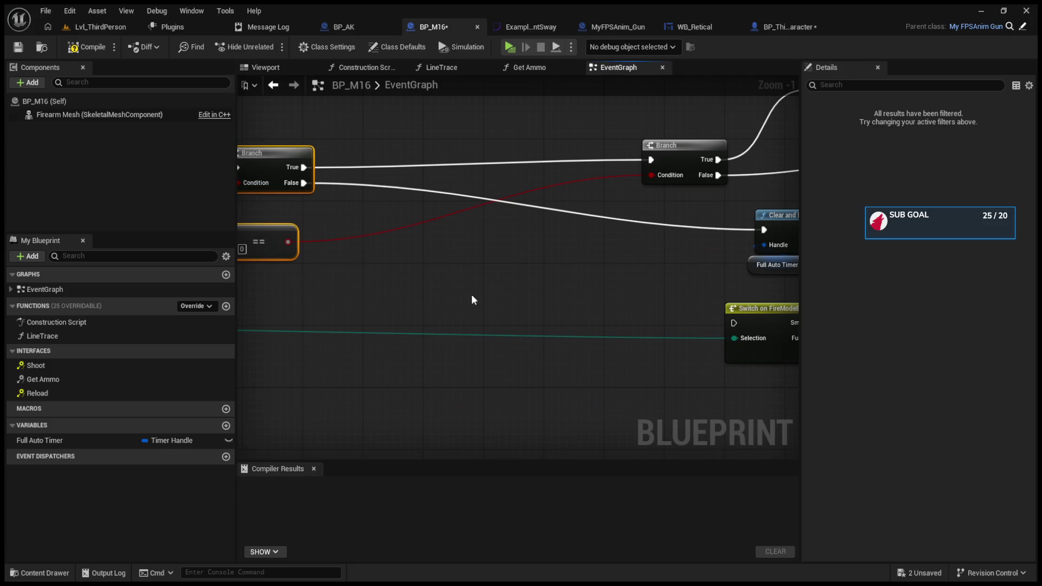
drag(756, 321, 986, 348)
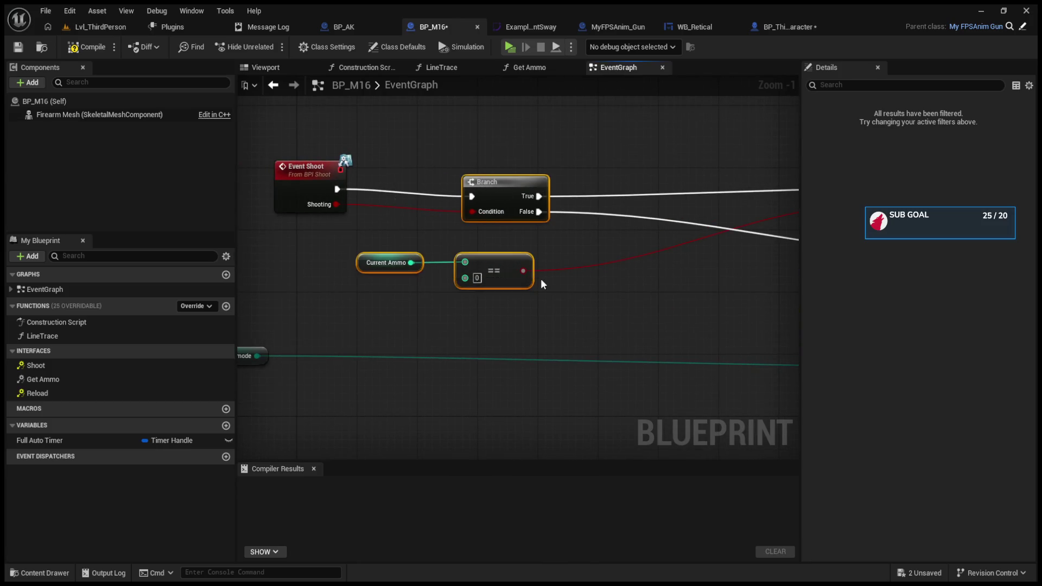
drag(544, 278, 783, 294)
drag(490, 314, 288, 314)
mouse_move(477, 330)
mouse_down()
mouse_move(365, 330)
mouse_move(265, 290)
mouse_up()
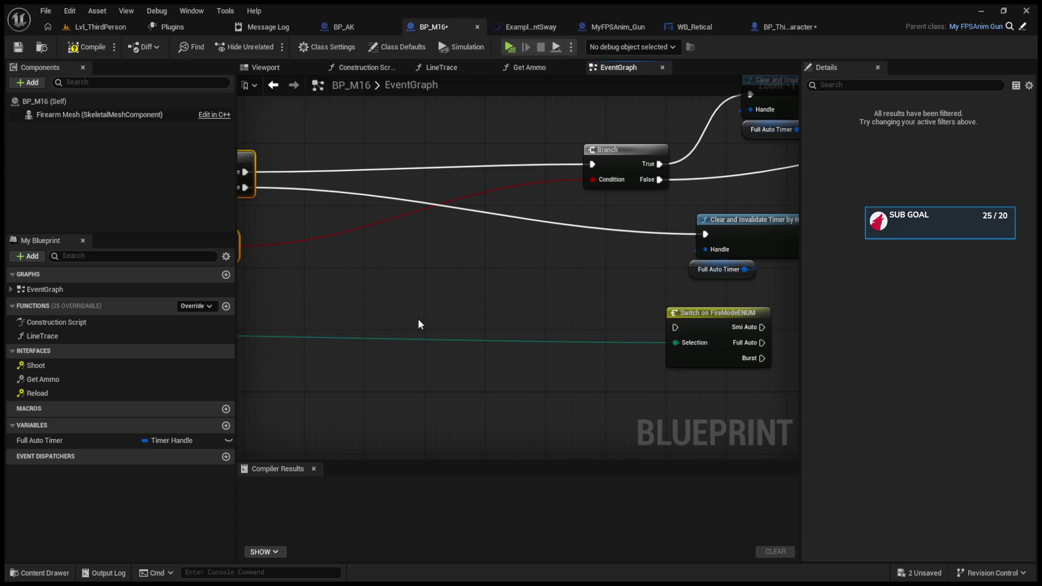
mouse_move(722, 324)
mouse_down()
mouse_move(415, 190)
mouse_move(550, 284)
mouse_move(541, 243)
mouse_up()
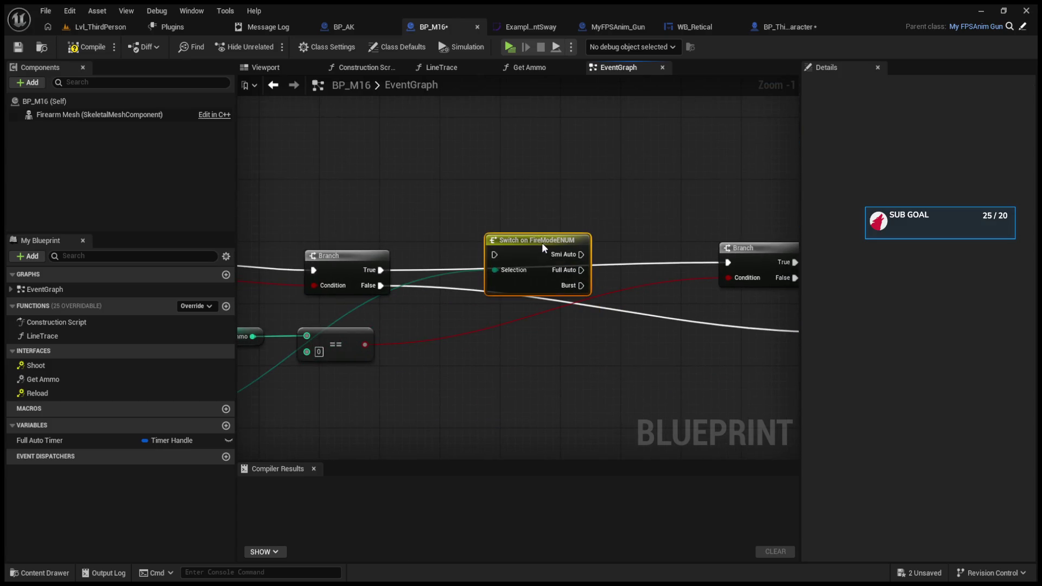
Route the Branch's False output into the Switch on FireModeENUM input
mouse_move(388, 267)
mouse_down()
mouse_move(494, 254)
mouse_move(548, 217)
mouse_up()
mouse_move(616, 315)
mouse_down()
mouse_move(674, 310)
mouse_move(751, 323)
mouse_move(665, 320)
mouse_up()
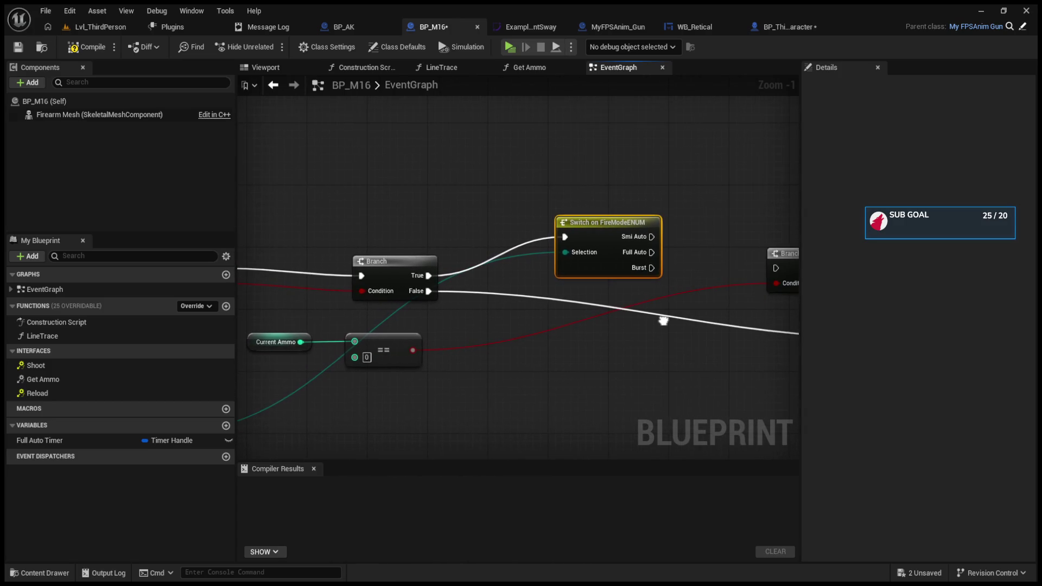
mouse_move(604, 239)
mouse_down()
mouse_move(606, 373)
mouse_move(527, 298)
mouse_move(630, 429)
mouse_move(486, 391)
mouse_move(628, 229)
mouse_move(377, 225)
mouse_move(376, 240)
mouse_up()
mouse_move(475, 351)
mouse_down()
mouse_move(614, 355)
mouse_move(538, 342)
mouse_up()
mouse_move(472, 246)
mouse_down()
mouse_move(518, 378)
mouse_move(627, 241)
mouse_move(481, 254)
mouse_up()
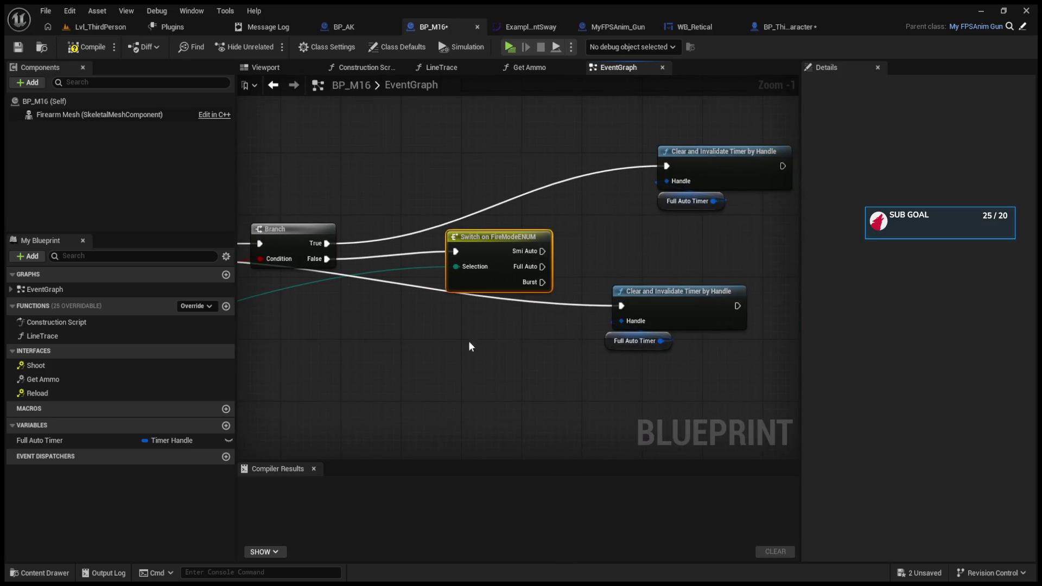
Connect the Switch's Full Auto output to the timer clear, then to Set Timer by Event
drag(542, 267, 621, 305)
mouse_move(578, 237)
mouse_down()
mouse_move(803, 239)
mouse_move(205, 238)
mouse_move(274, 254)
mouse_up()
drag(511, 311, 742, 228)
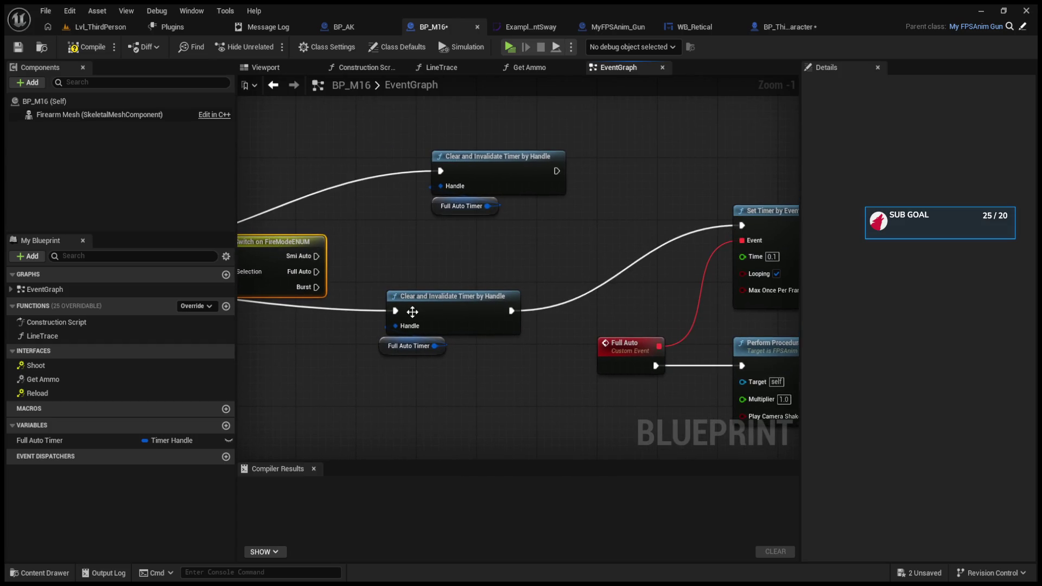
Reconnect Branch False to the Switch and wire Full Auto straight into Set Timer by Event
mouse_move(413, 314)
mouse_down()
mouse_move(796, 322)
mouse_move(523, 318)
mouse_move(797, 336)
mouse_move(583, 341)
mouse_up()
mouse_move(531, 269)
mouse_down()
mouse_move(447, 409)
mouse_move(307, 396)
mouse_move(413, 404)
mouse_move(527, 256)
mouse_up()
drag(347, 272, 506, 256)
mouse_move(579, 265)
mouse_down()
mouse_move(320, 283)
mouse_move(708, 263)
mouse_move(732, 249)
mouse_up()
Reposition the Full Auto event, Set Timer by Event, and the Line Trace and recoil nodes
mouse_move(705, 206)
mouse_down()
mouse_move(571, 204)
mouse_move(595, 205)
mouse_up()
mouse_move(513, 362)
mouse_down()
mouse_move(415, 415)
mouse_move(353, 325)
mouse_up()
mouse_move(510, 282)
mouse_down()
mouse_move(622, 366)
mouse_move(626, 416)
mouse_move(854, 415)
mouse_move(737, 412)
mouse_up()
mouse_move(325, 325)
mouse_down()
mouse_move(304, 347)
mouse_move(504, 305)
mouse_up()
click(499, 285)
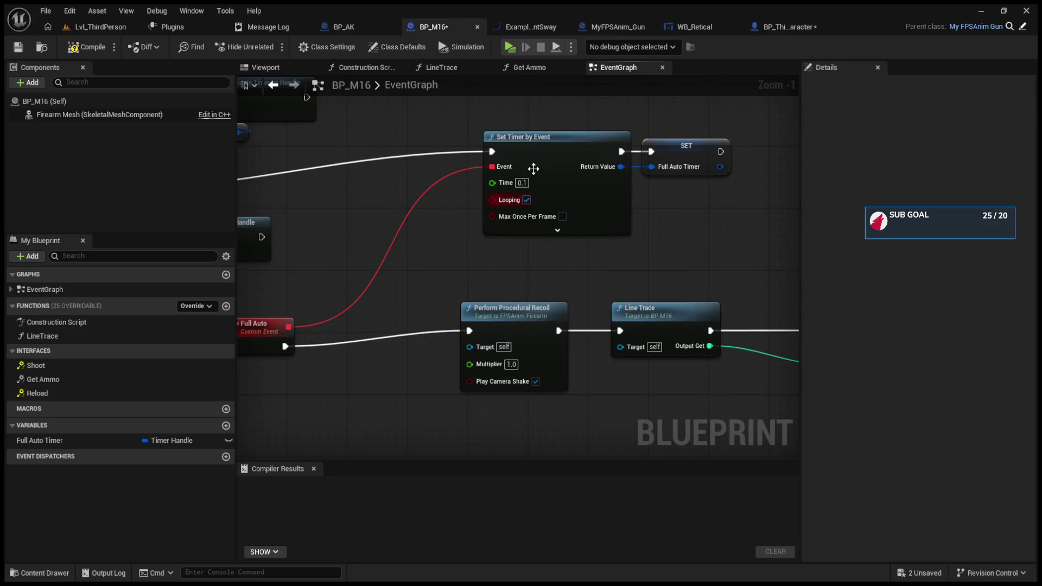
drag(541, 140, 526, 169)
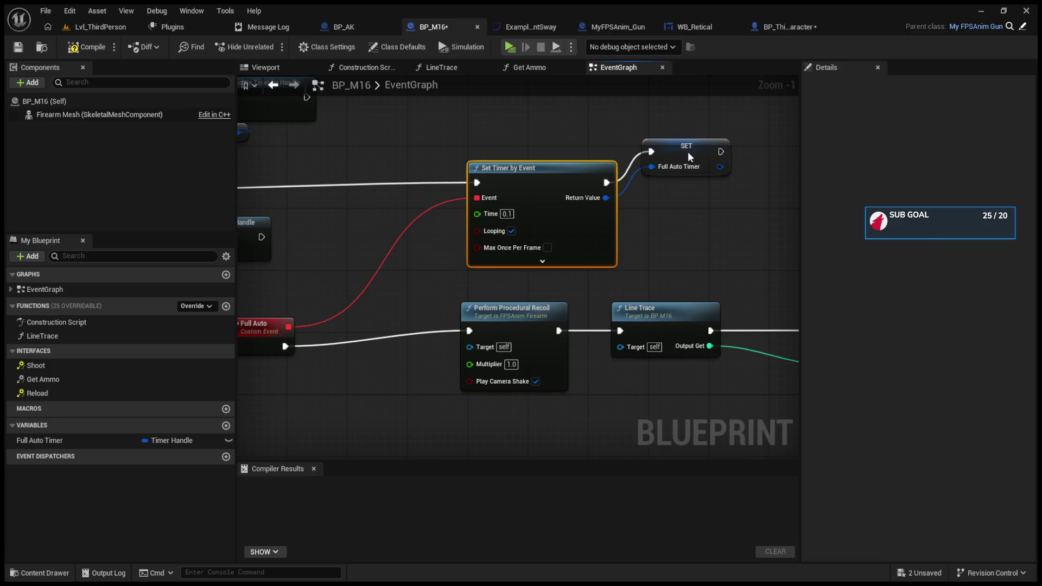
click(687, 156)
mouse_move(602, 239)
mouse_down()
mouse_move(698, 263)
mouse_move(579, 231)
mouse_up()
click(516, 296)
click(650, 298)
mouse_move(650, 298)
mouse_down()
mouse_move(521, 277)
mouse_move(191, 251)
mouse_up()
Move the Branch, Full Auto Timer and timer clear nodes left and the Switch right
drag(659, 237, 777, 369)
drag(534, 197, 778, 312)
mouse_move(711, 257)
mouse_down()
mouse_move(643, 263)
mouse_move(624, 243)
mouse_move(562, 244)
mouse_move(393, 325)
mouse_move(594, 334)
mouse_move(448, 344)
mouse_move(583, 342)
mouse_up()
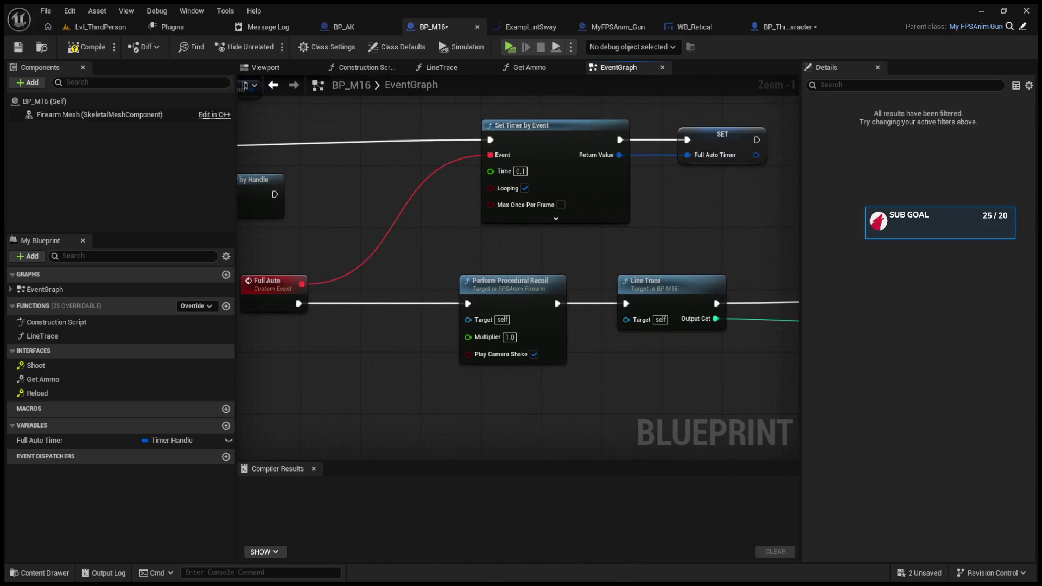
drag(464, 264, 647, 340)
drag(363, 333, 466, 327)
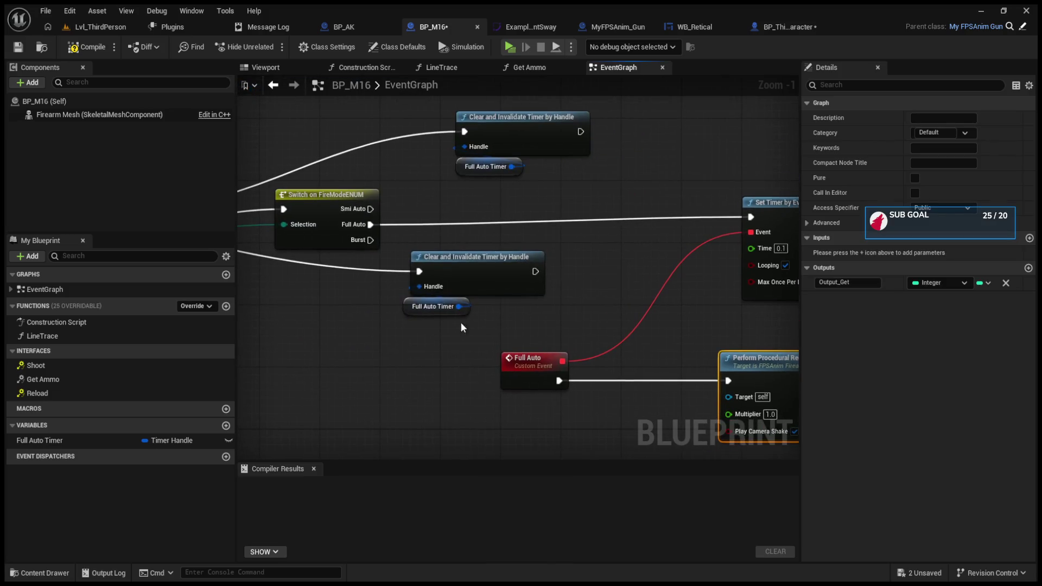
drag(488, 279, 242, 357)
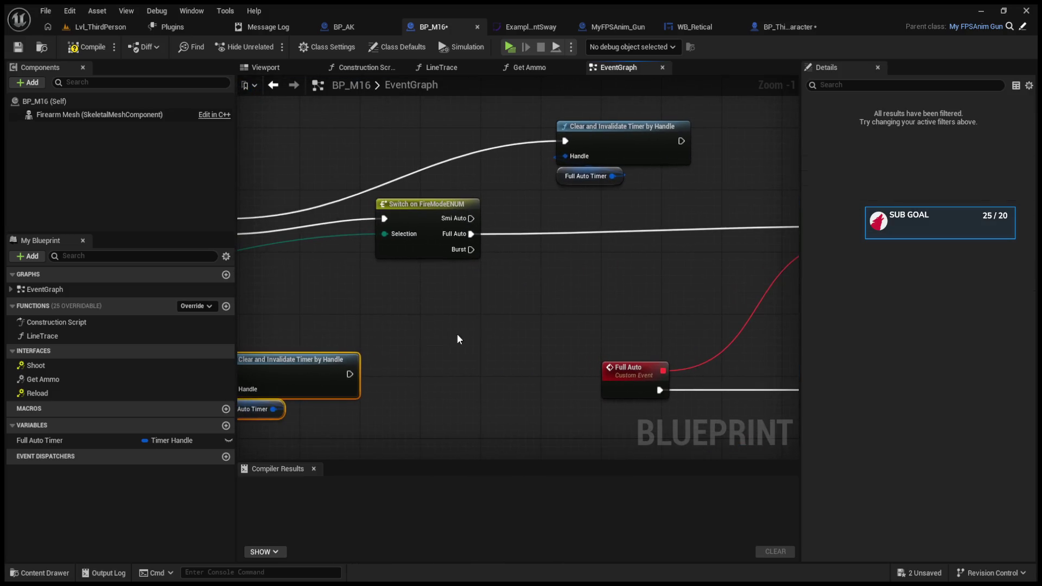
key(ctrl+v)
drag(533, 310, 515, 416)
drag(502, 222, 678, 295)
drag(589, 245, 314, 233)
drag(592, 248, 777, 261)
Raise the ammo comparison nodes and place the timer clear pair beneath the first Branch
scroll(574, 216, down, 3)
drag(496, 311, 568, 373)
mouse_move(552, 328)
mouse_down()
mouse_move(441, 171)
mouse_move(464, 304)
mouse_move(482, 325)
mouse_move(498, 322)
mouse_up()
mouse_move(320, 259)
mouse_down()
mouse_move(400, 282)
mouse_move(445, 219)
mouse_move(475, 204)
mouse_up()
click(501, 320)
mouse_move(501, 320)
mouse_down()
mouse_move(486, 276)
mouse_move(460, 279)
mouse_up()
click(259, 330)
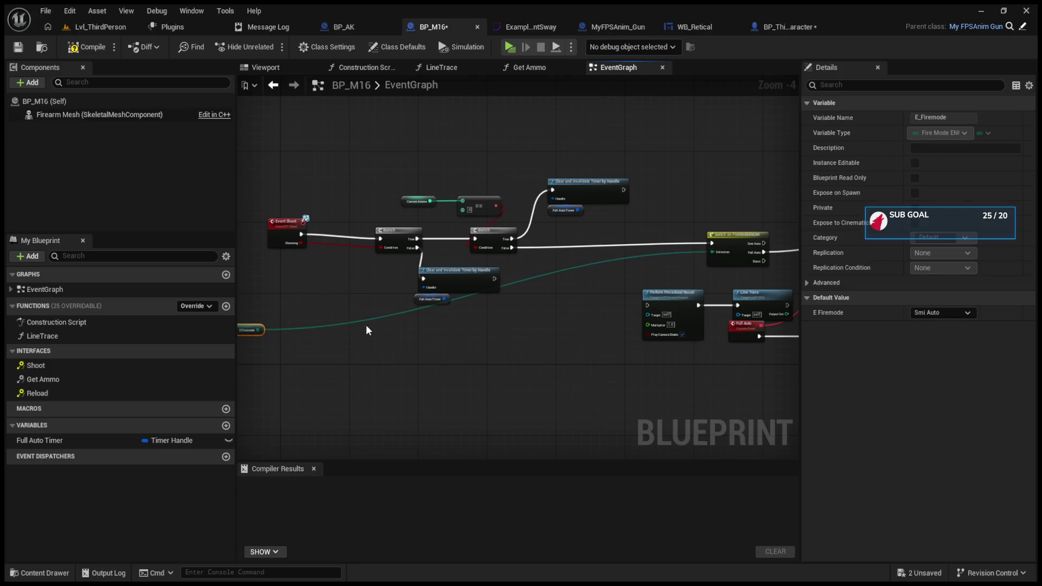